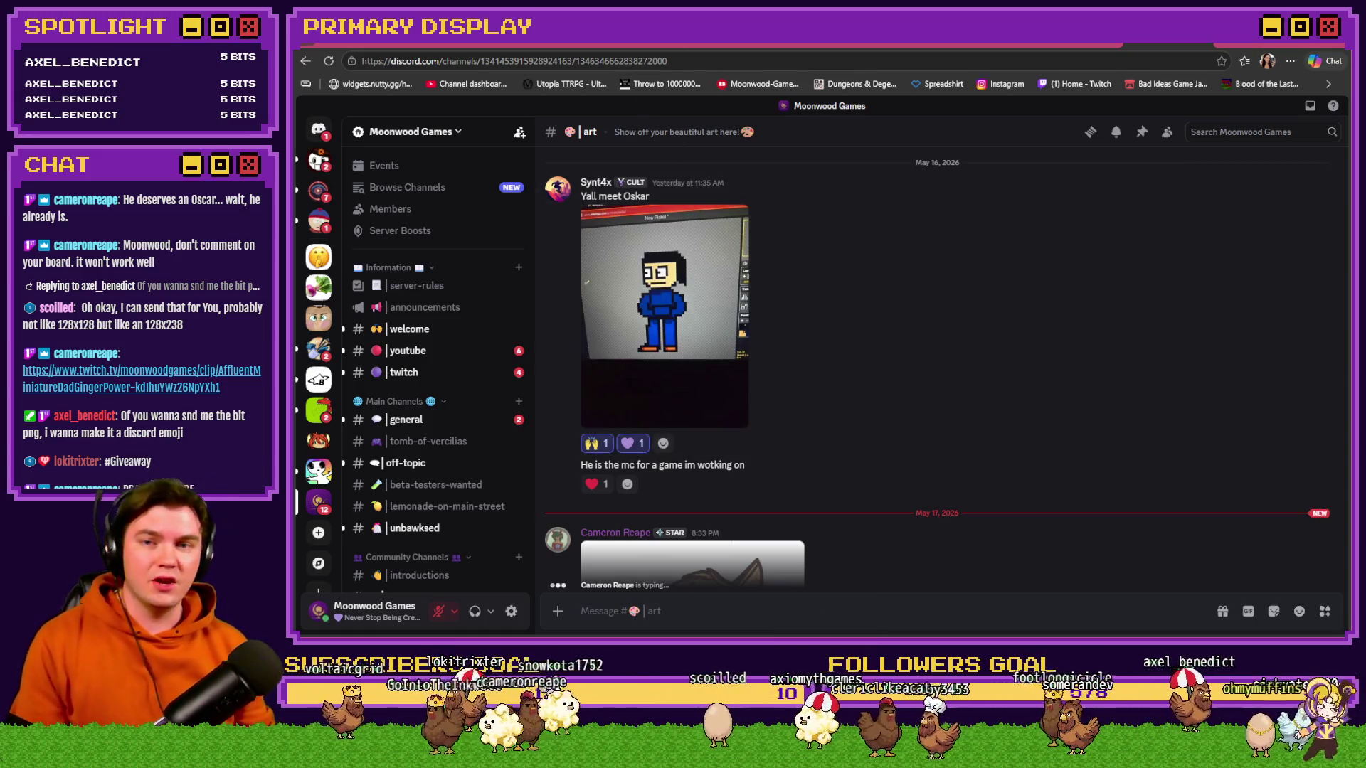
- Switch from Discord's #art tab to the Tomb of Vercilias Trello board and select the outage notice text
key("ctrl+Tab")
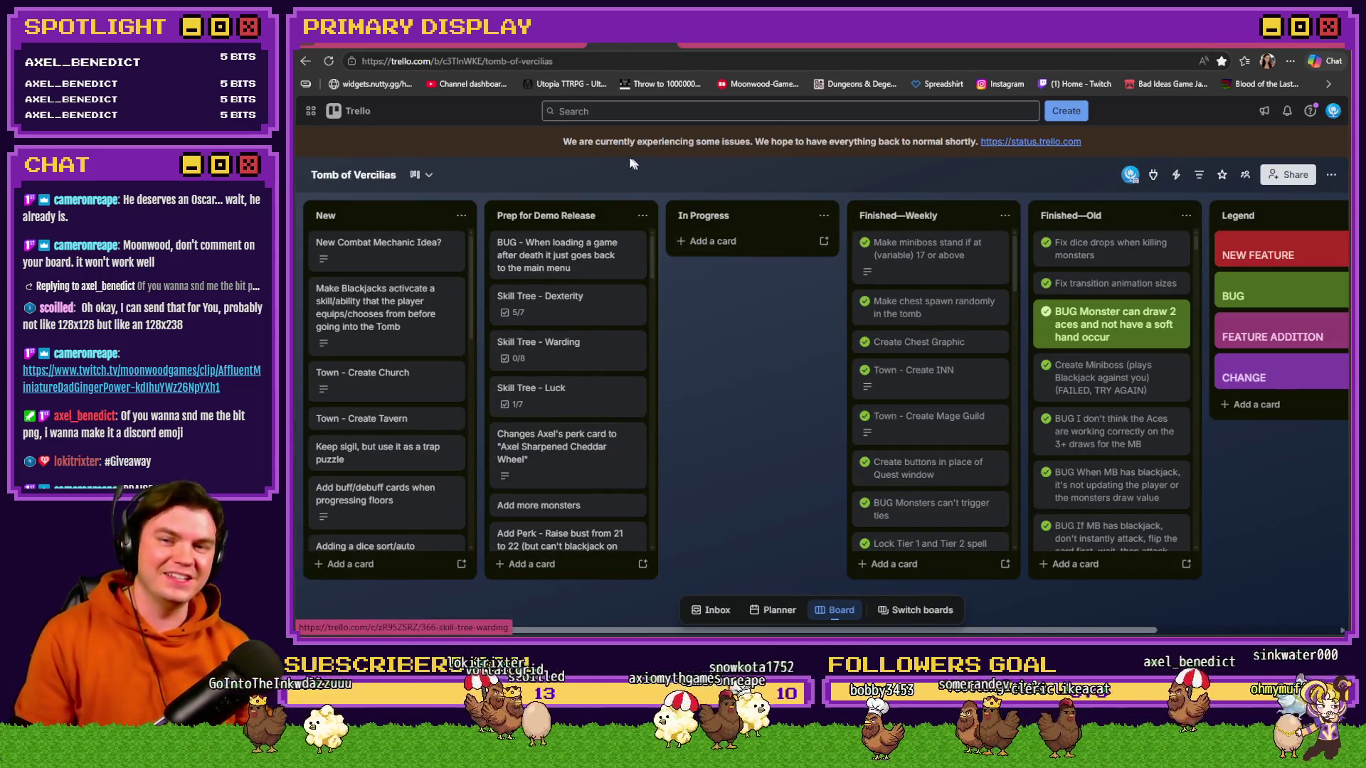
left_click_drag(565, 142, 979, 142)
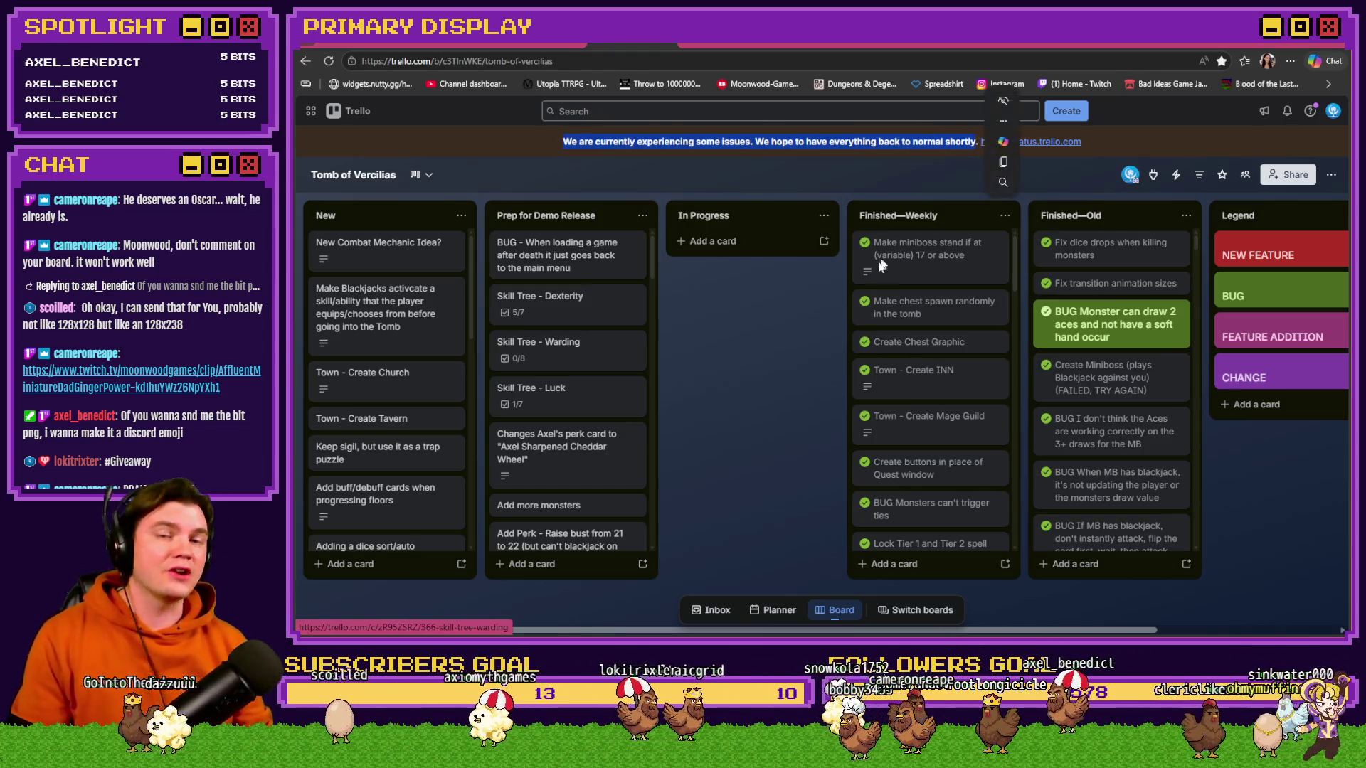
left_click(790, 274)
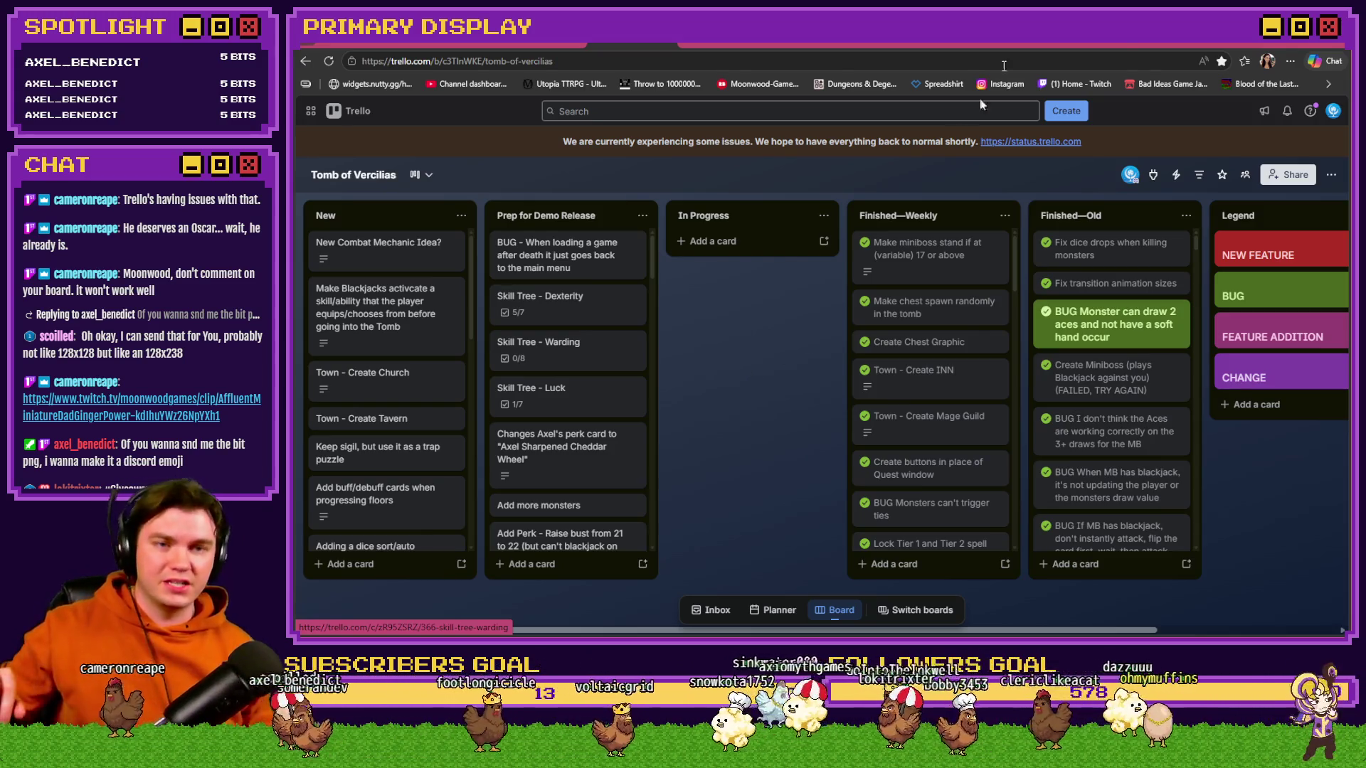
left_click(1129, 43)
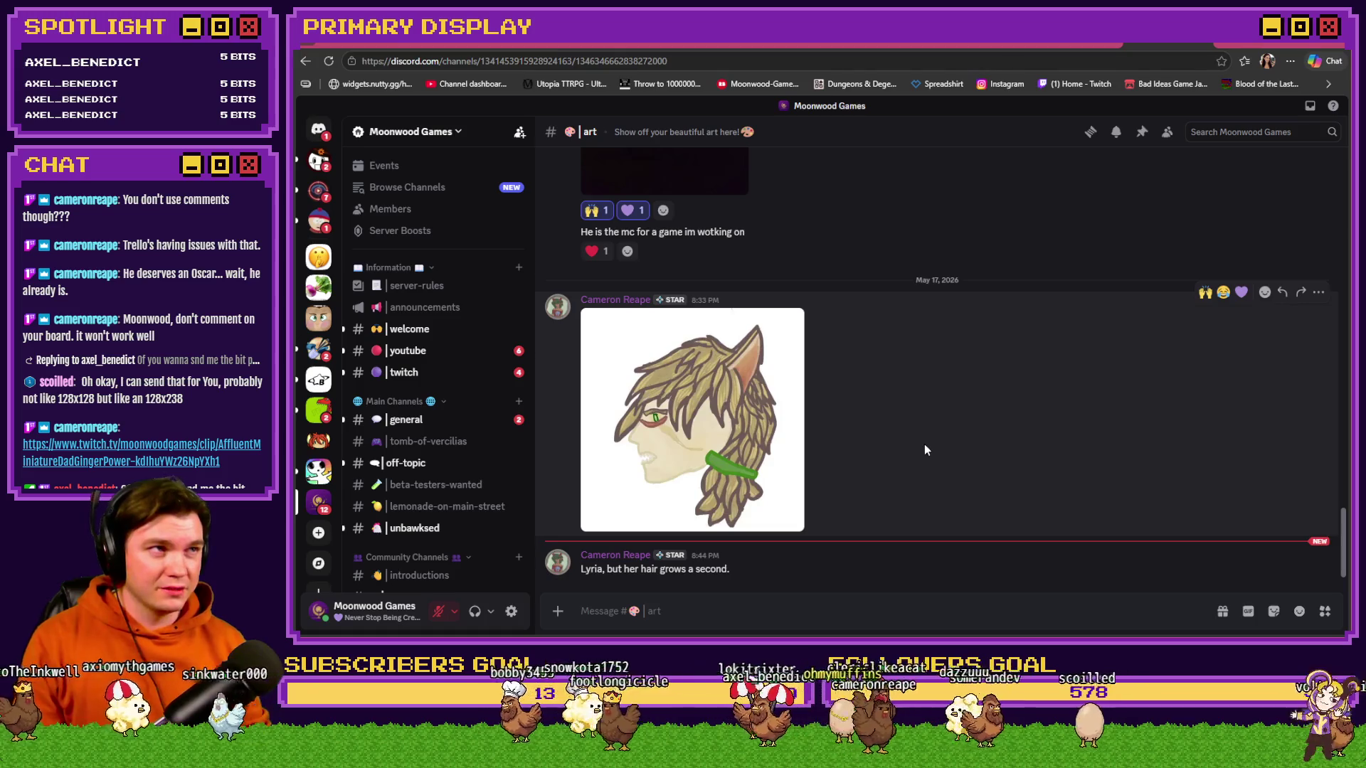
- React to the long-haired character drawing with 🙌 and 💜, then return to the Trello board
left_click(1205, 292)
left_click(1242, 268)
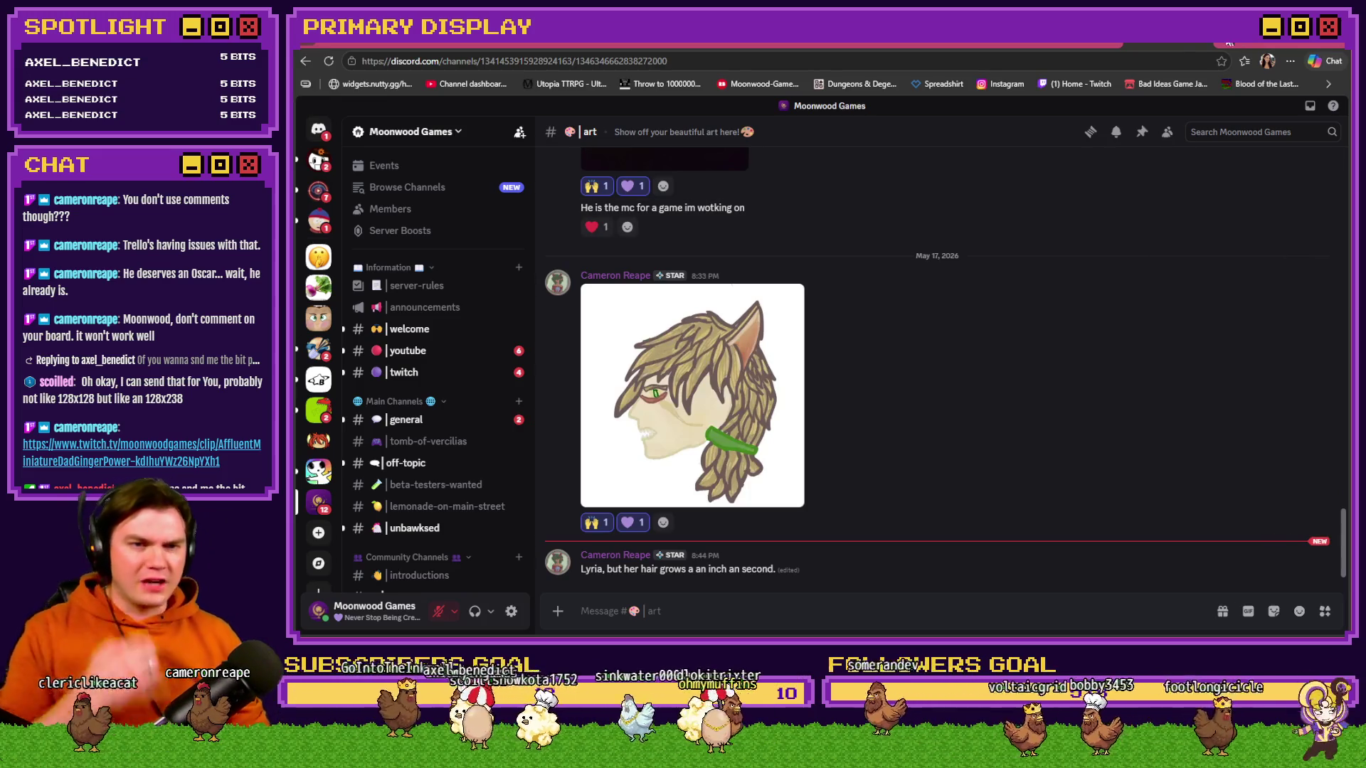
left_click(669, 46)
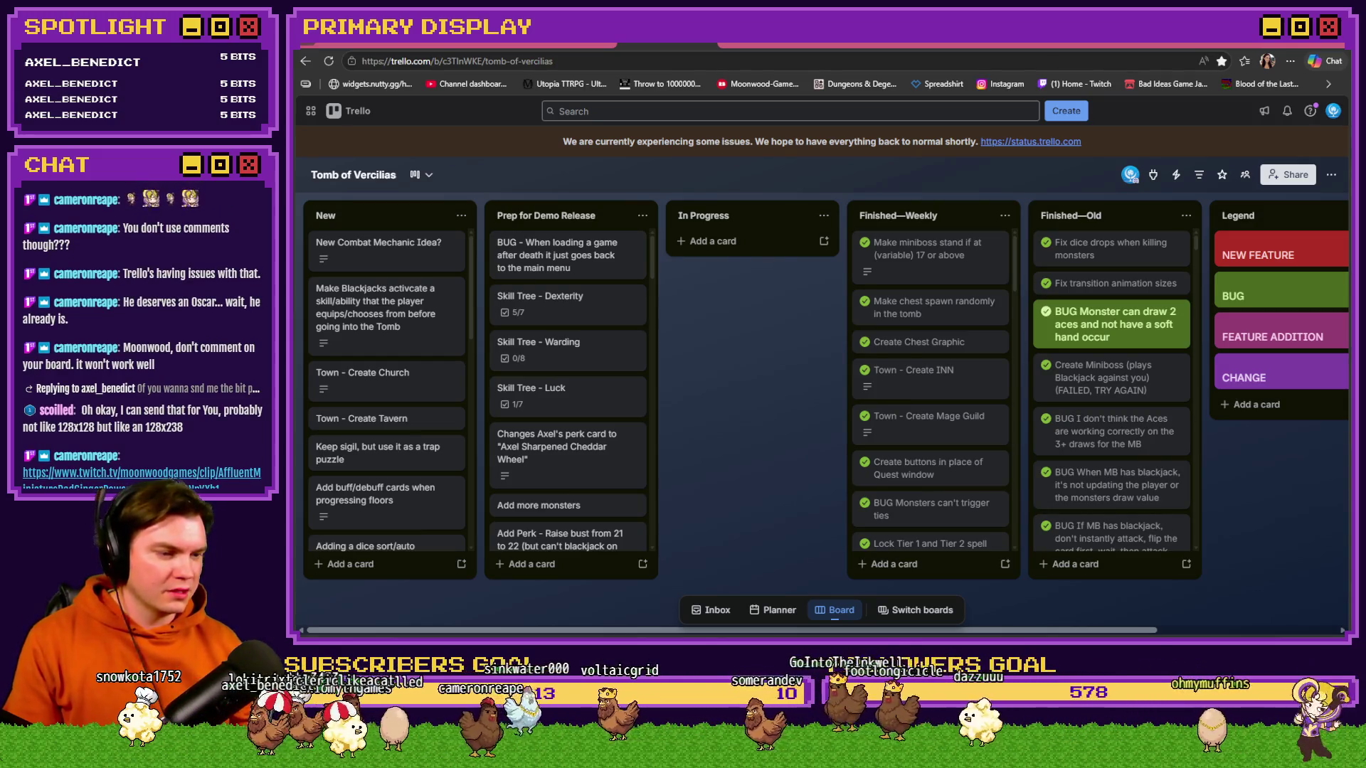
- Bring up a File Explorer window at This PC, then switch away from it
key("super+e")
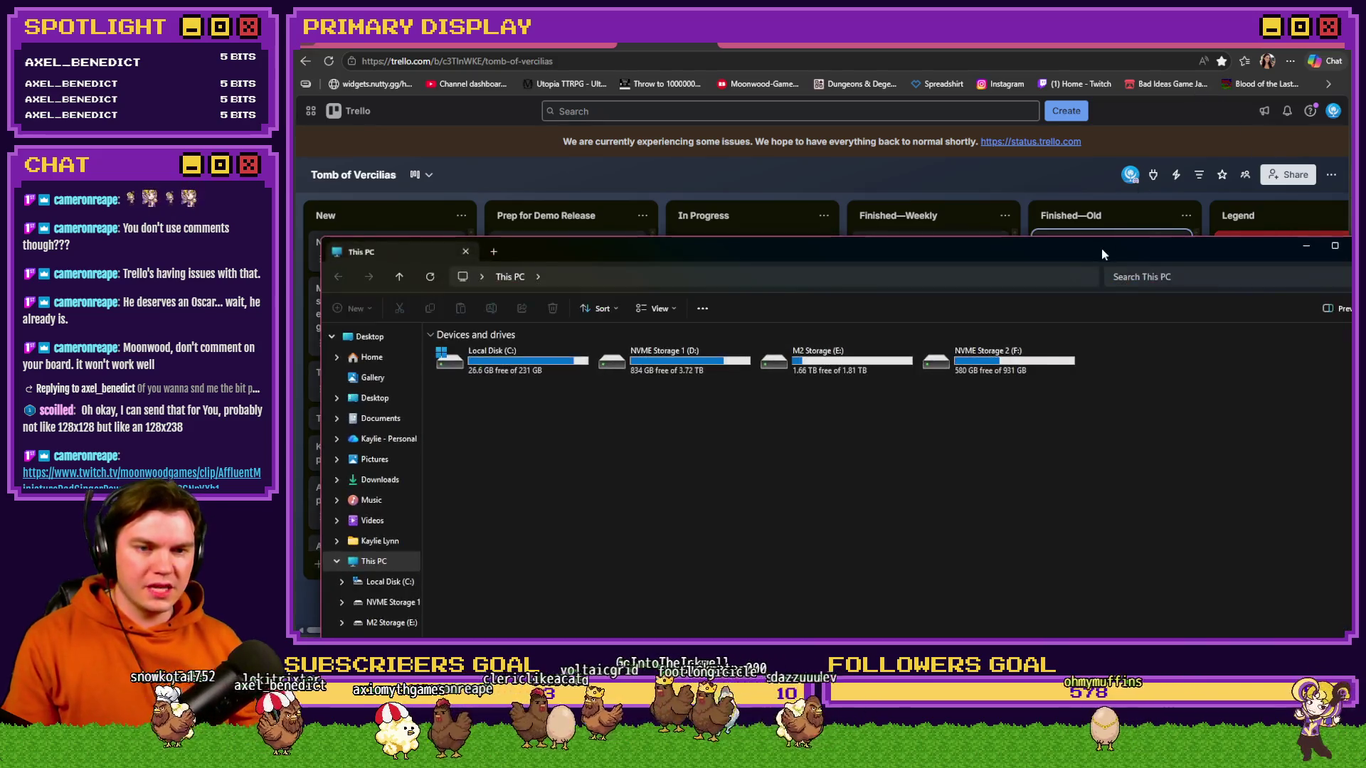
key("alt+Tab")
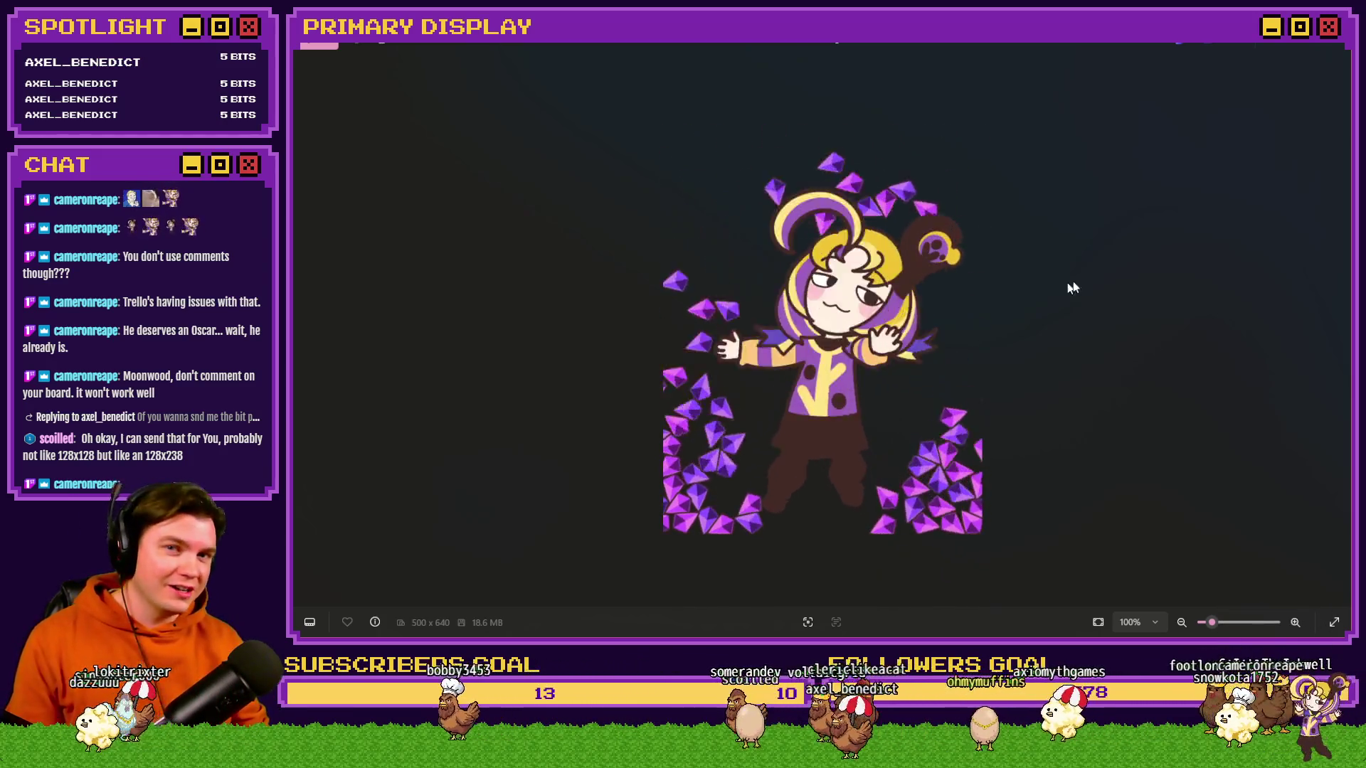
- Alt+Tab from the Windows Photos viewer back to the Trello board
key("alt+Tab")
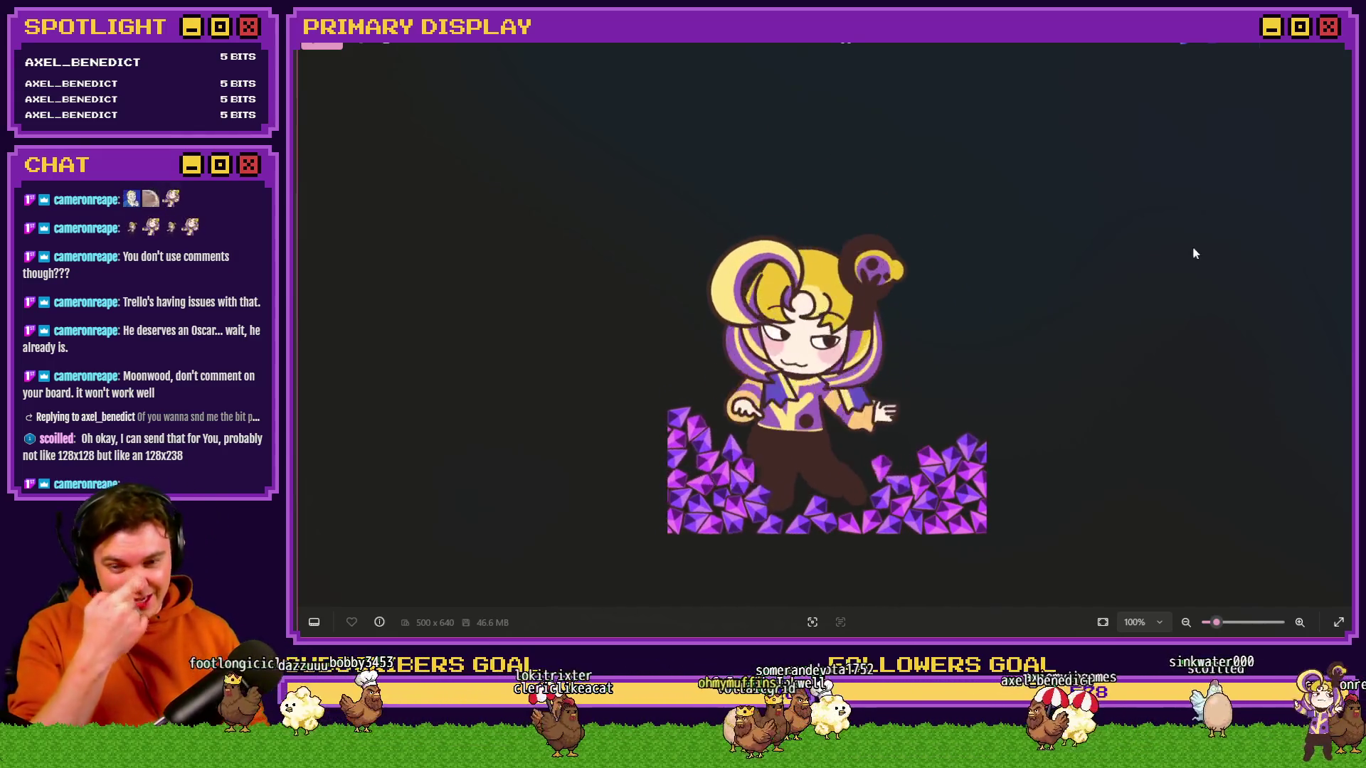
- View the crystal character animation again, put it away, and open Discord's #art channel
left_click(1335, 48)
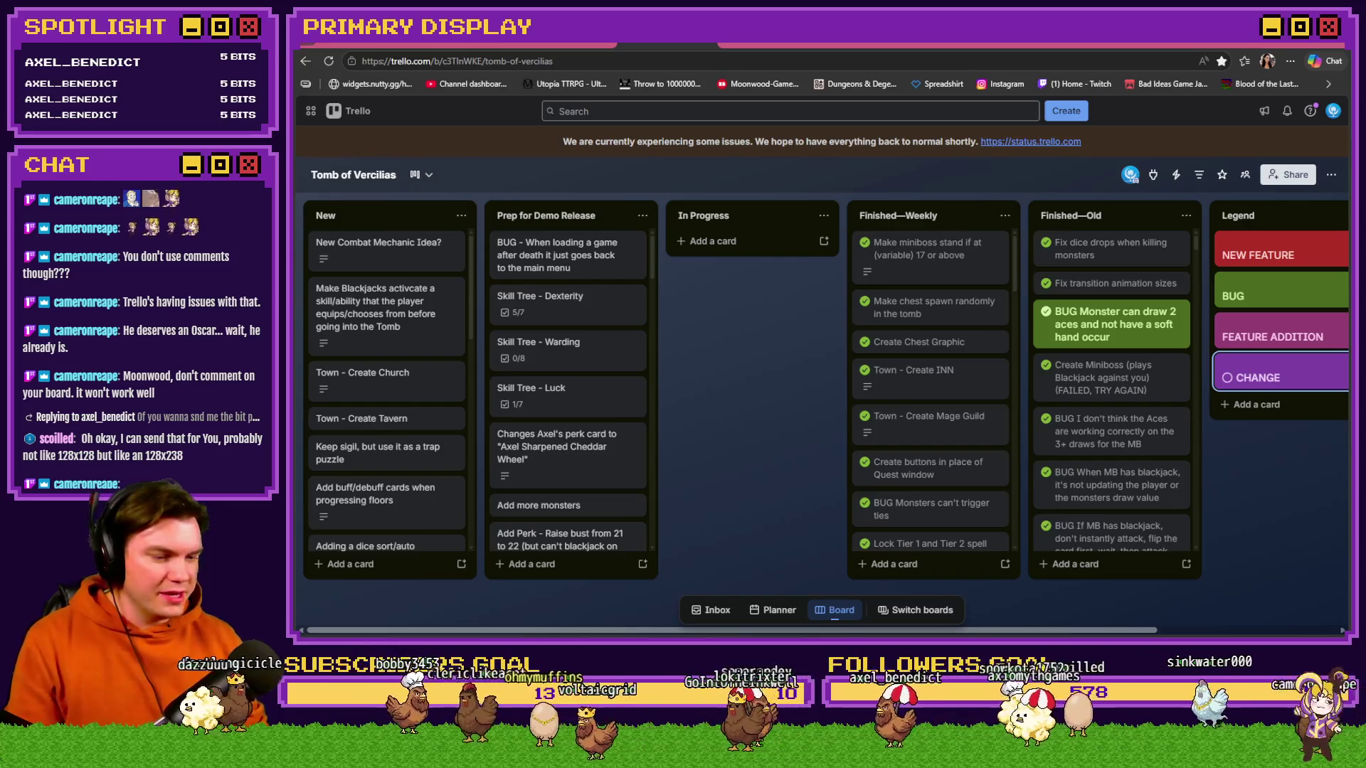
left_click(1156, 168)
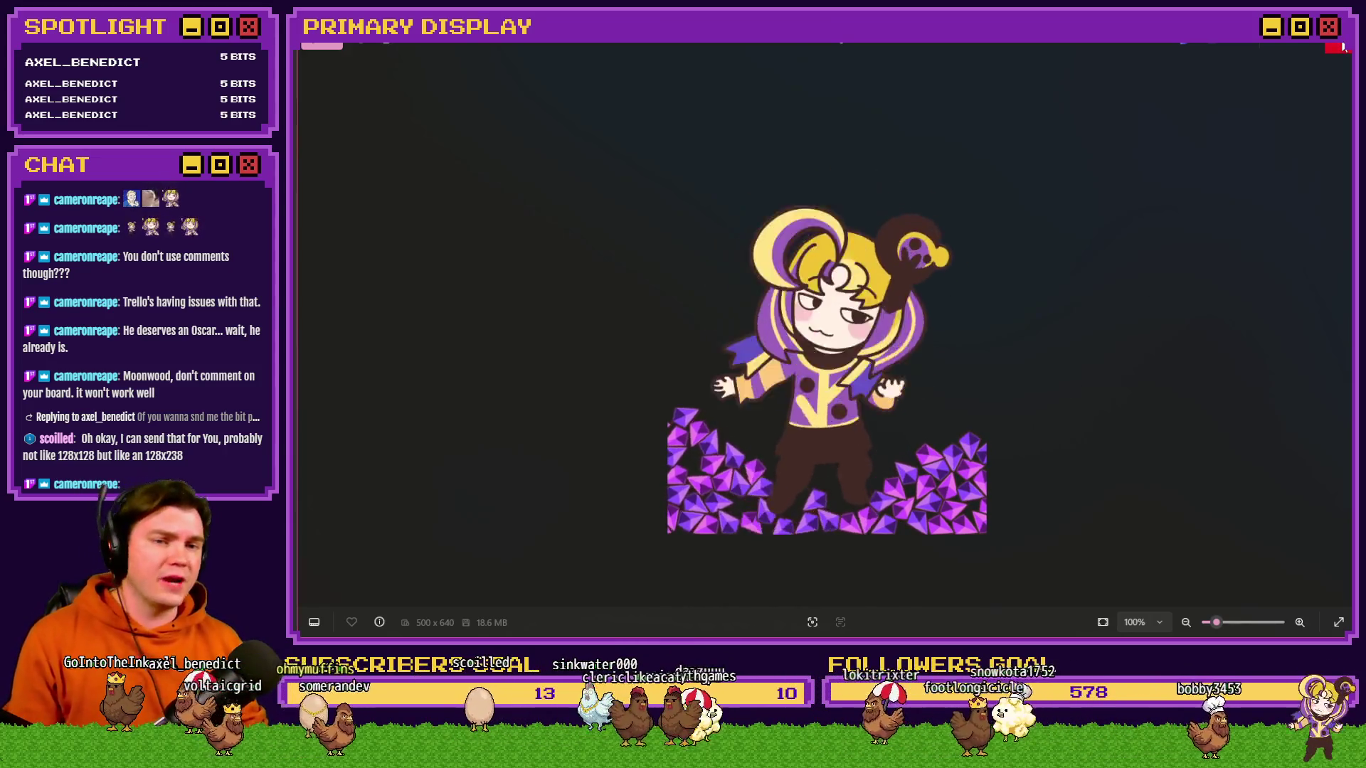
key("alt+Tab")
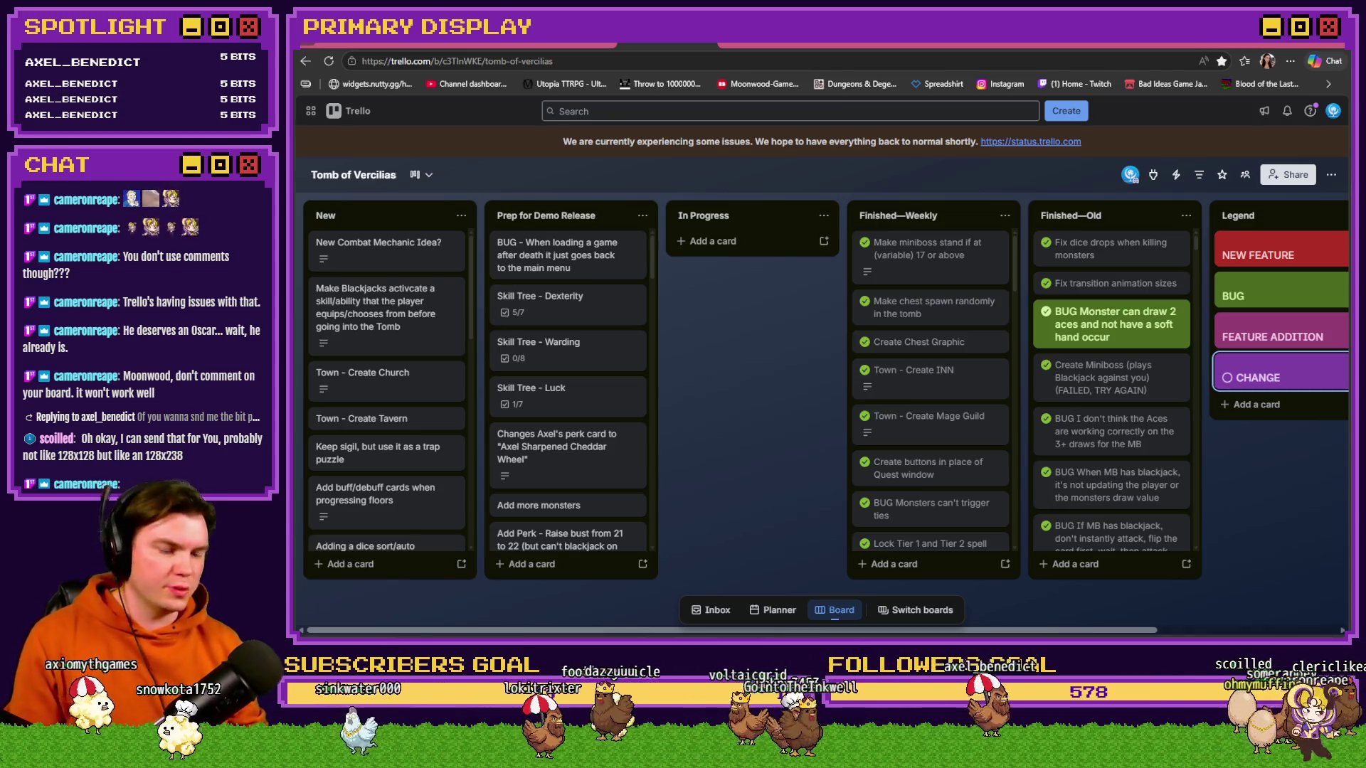
left_click(1198, 43)
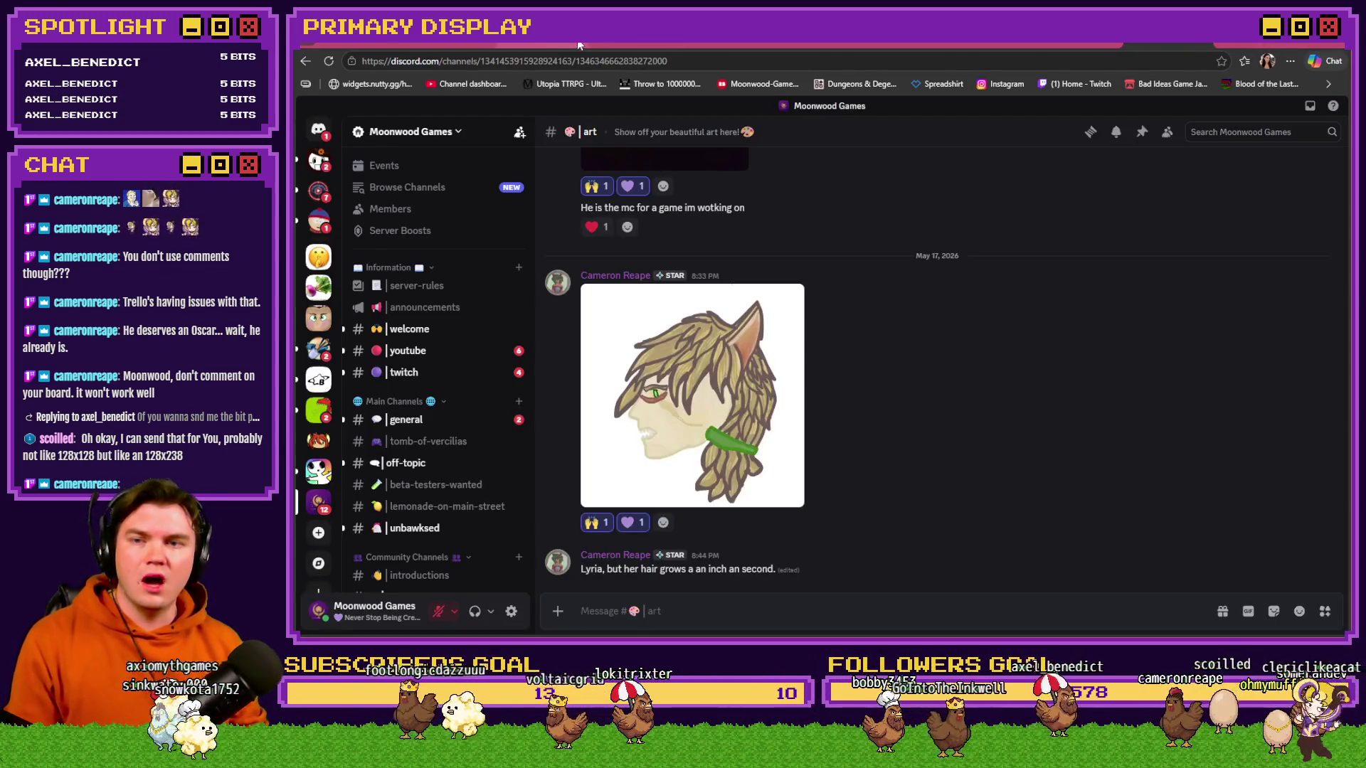
- Return from Discord to the Tomb of Vercilias Trello board tab
left_click(613, 48)
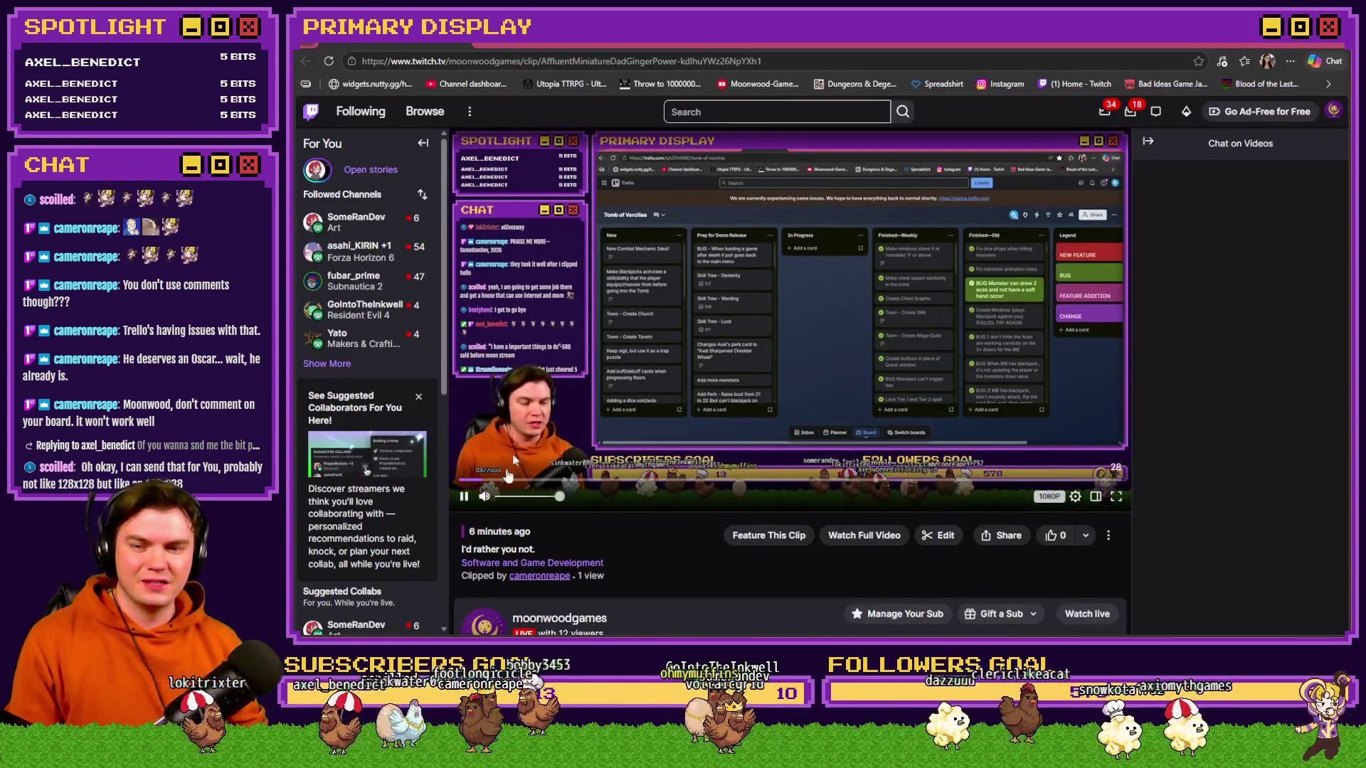
- Bring up the Twitch clip "I'd rather you not.", reset it to 00:00, and start playback
left_click(508, 475)
left_click(455, 480)
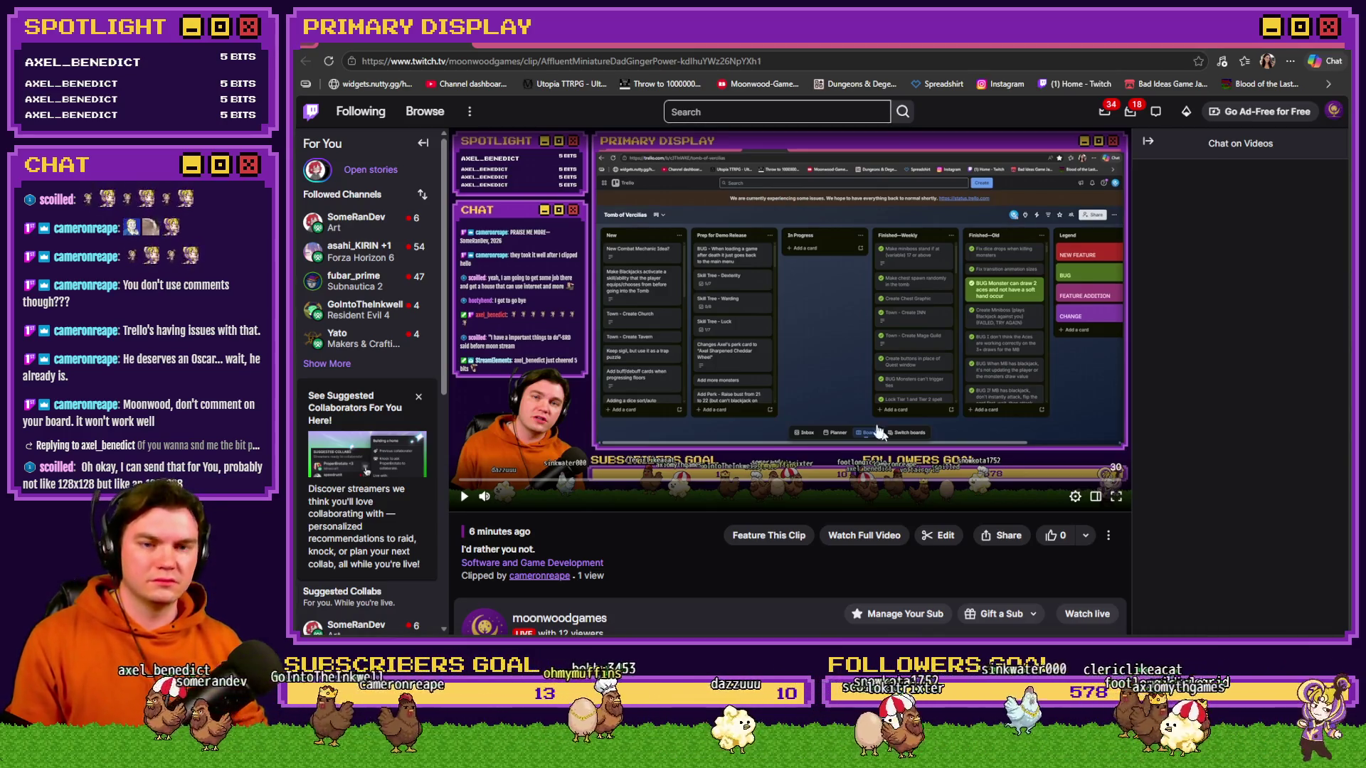
left_click(801, 356)
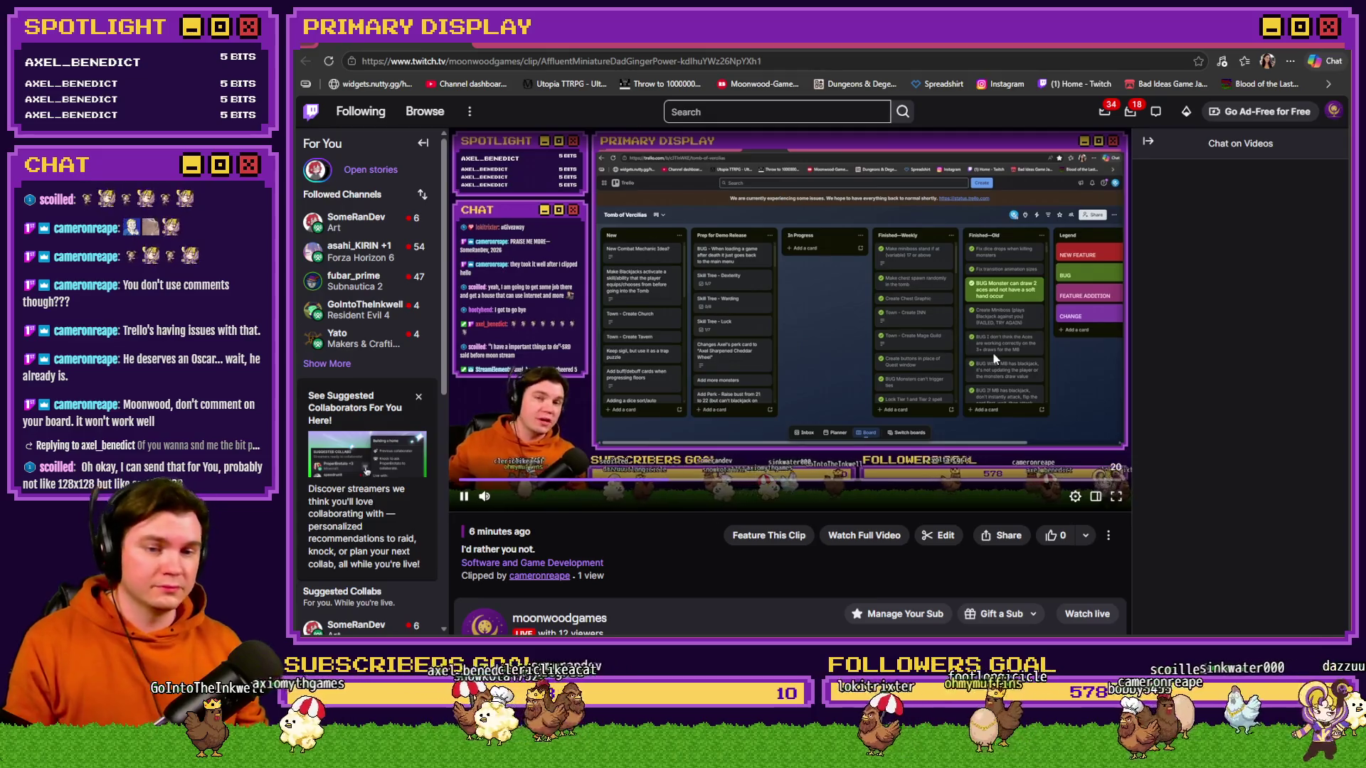
- Like the "I'd rather you not." clip, let it finish, then return to the Trello board
left_click(1054, 539)
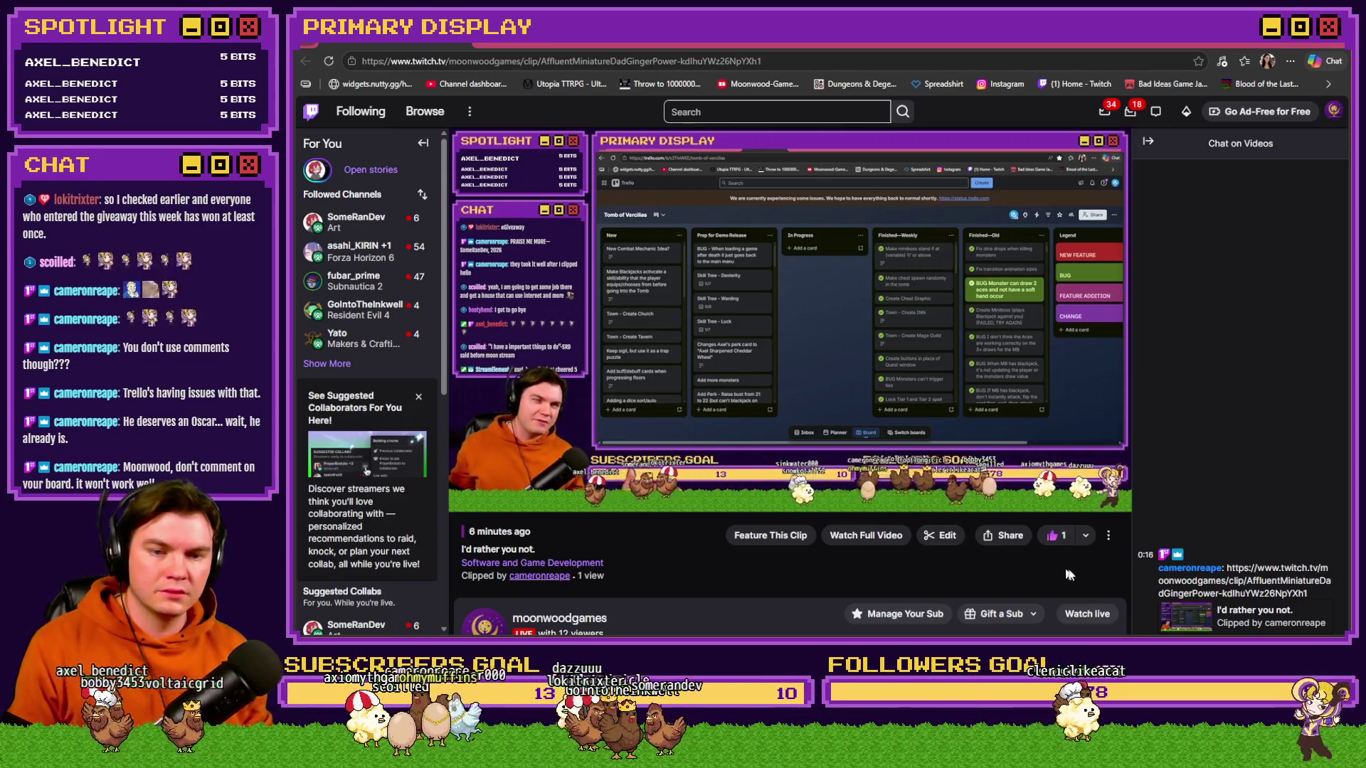
mouse_move(927, 397)
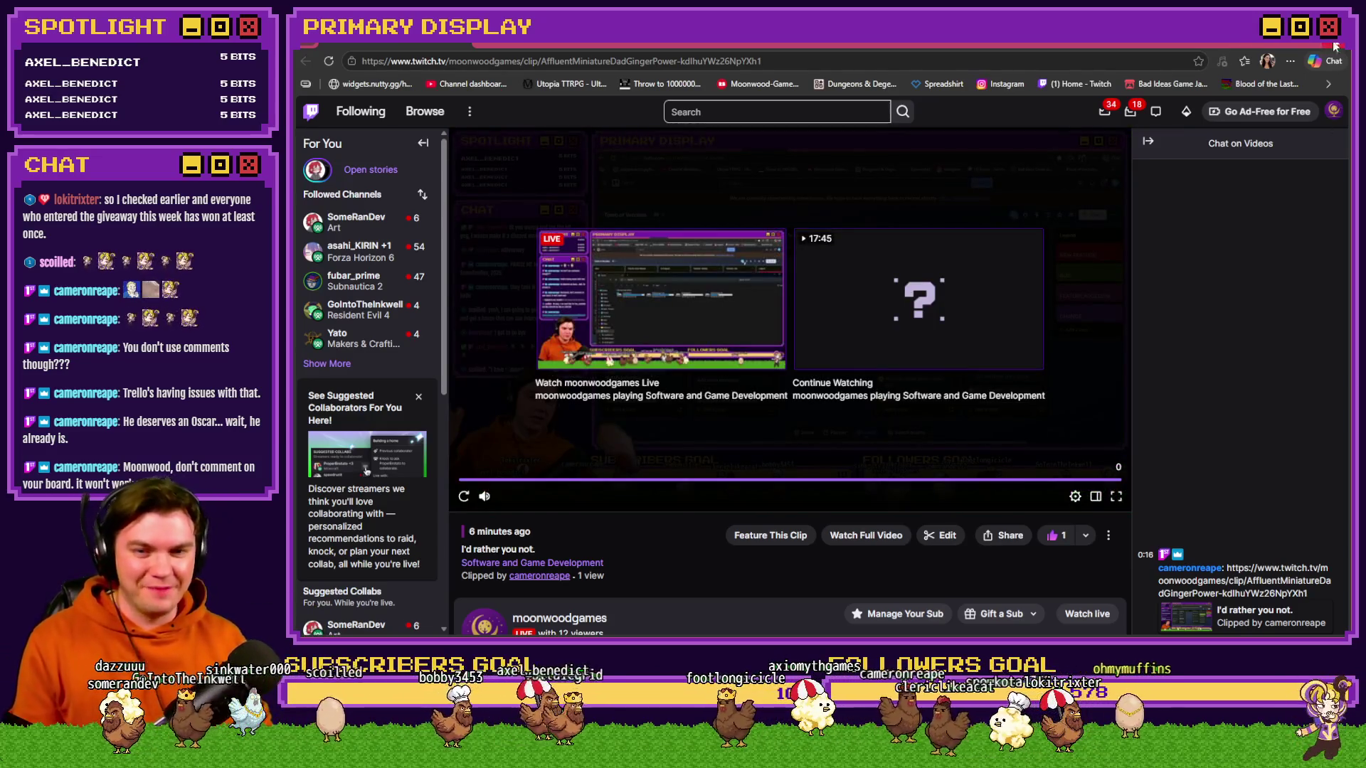
key("ctrl+Tab")
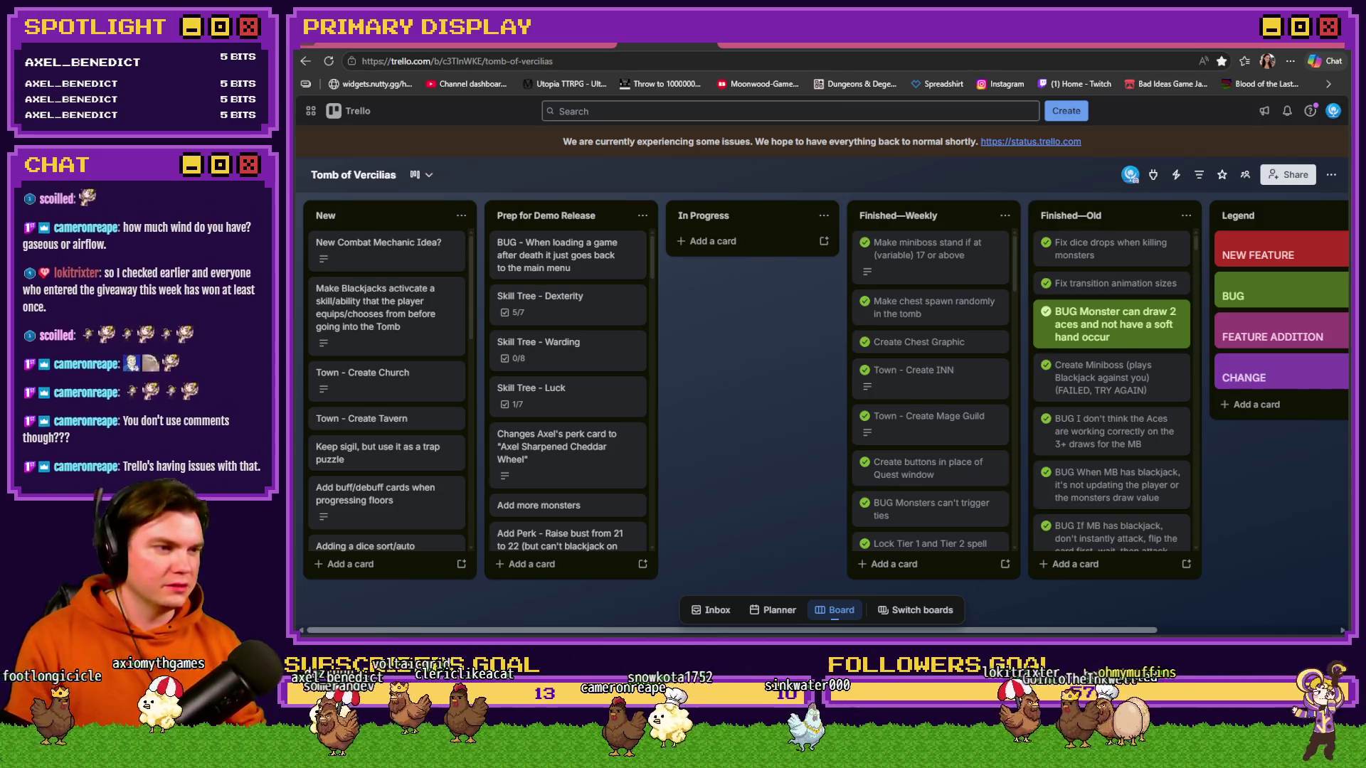
- Switch to the wheelofnames.com Giveaway wheel tab
left_click(1135, 43)
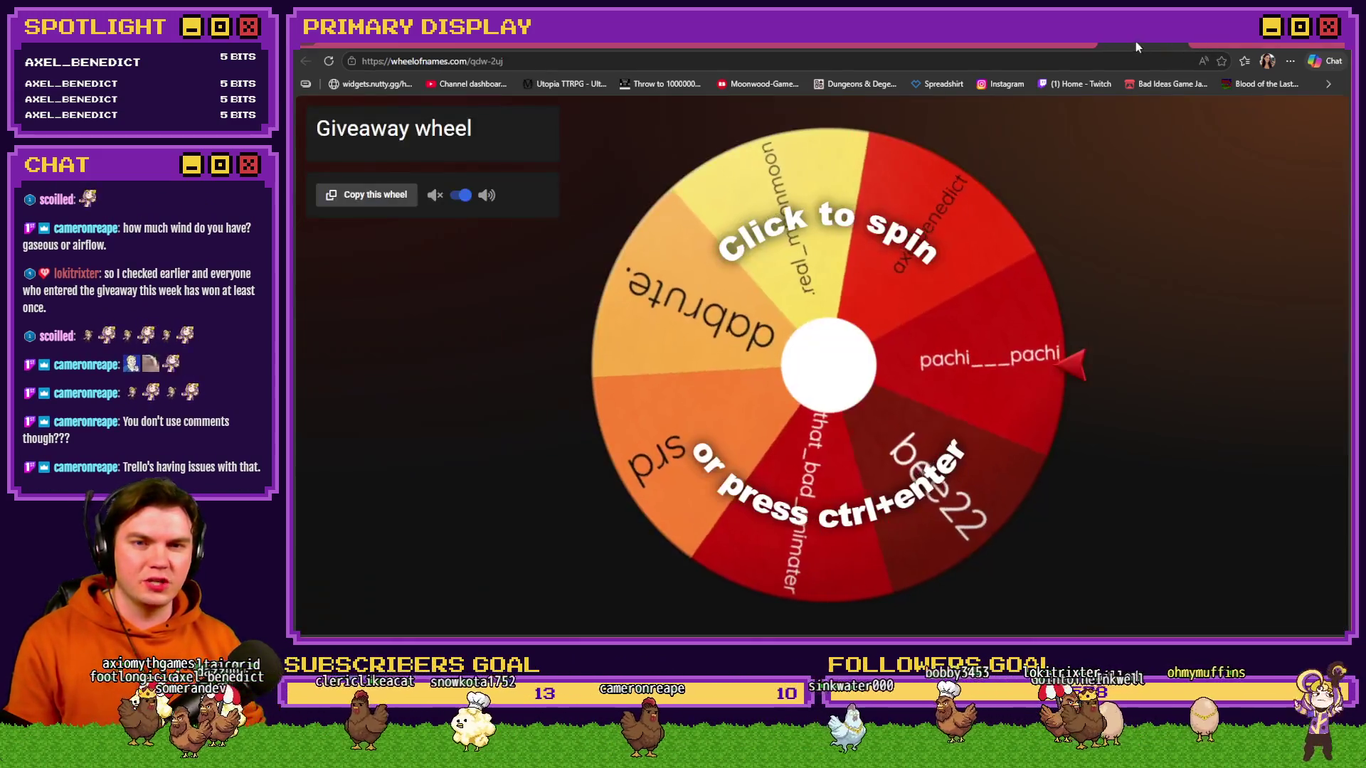
- Dismiss the tab group options, then bring up Discord's #art channel maximized
right_click(1135, 43)
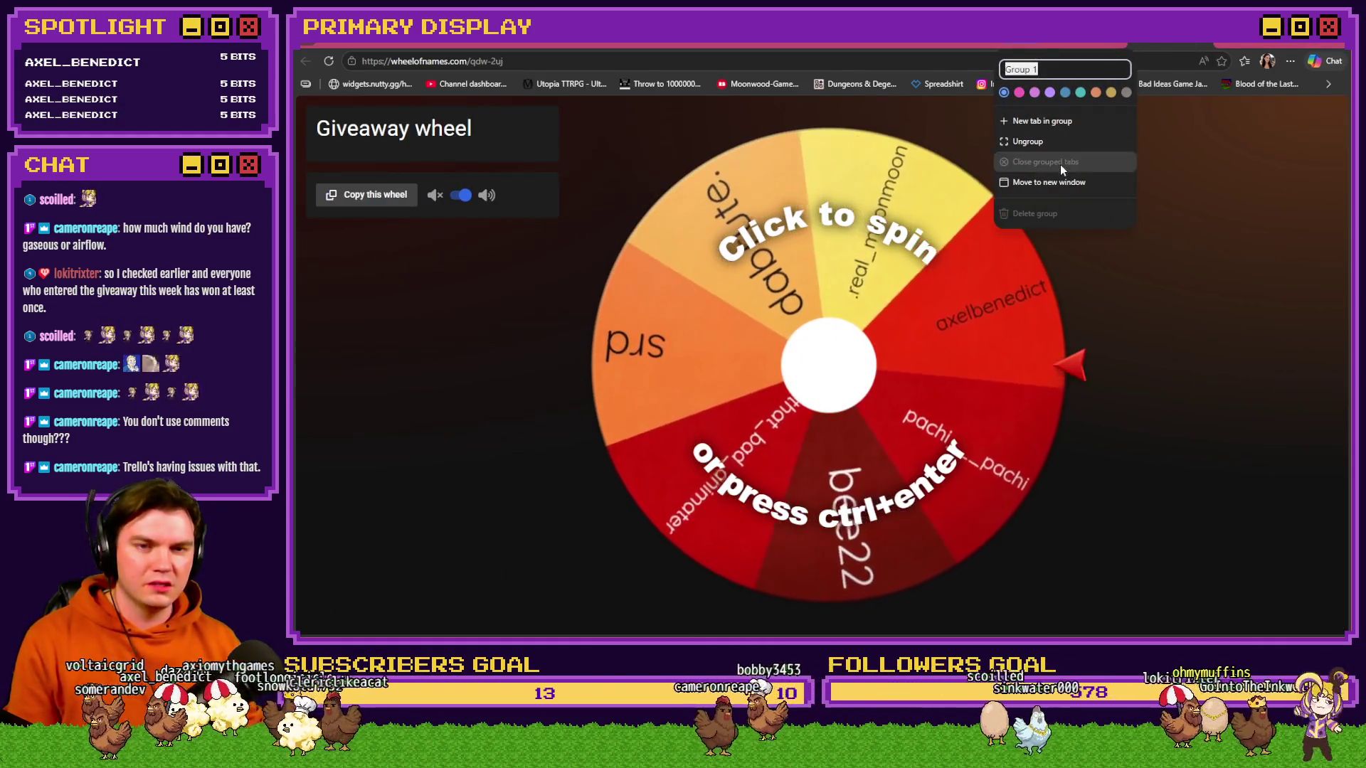
key("Return")
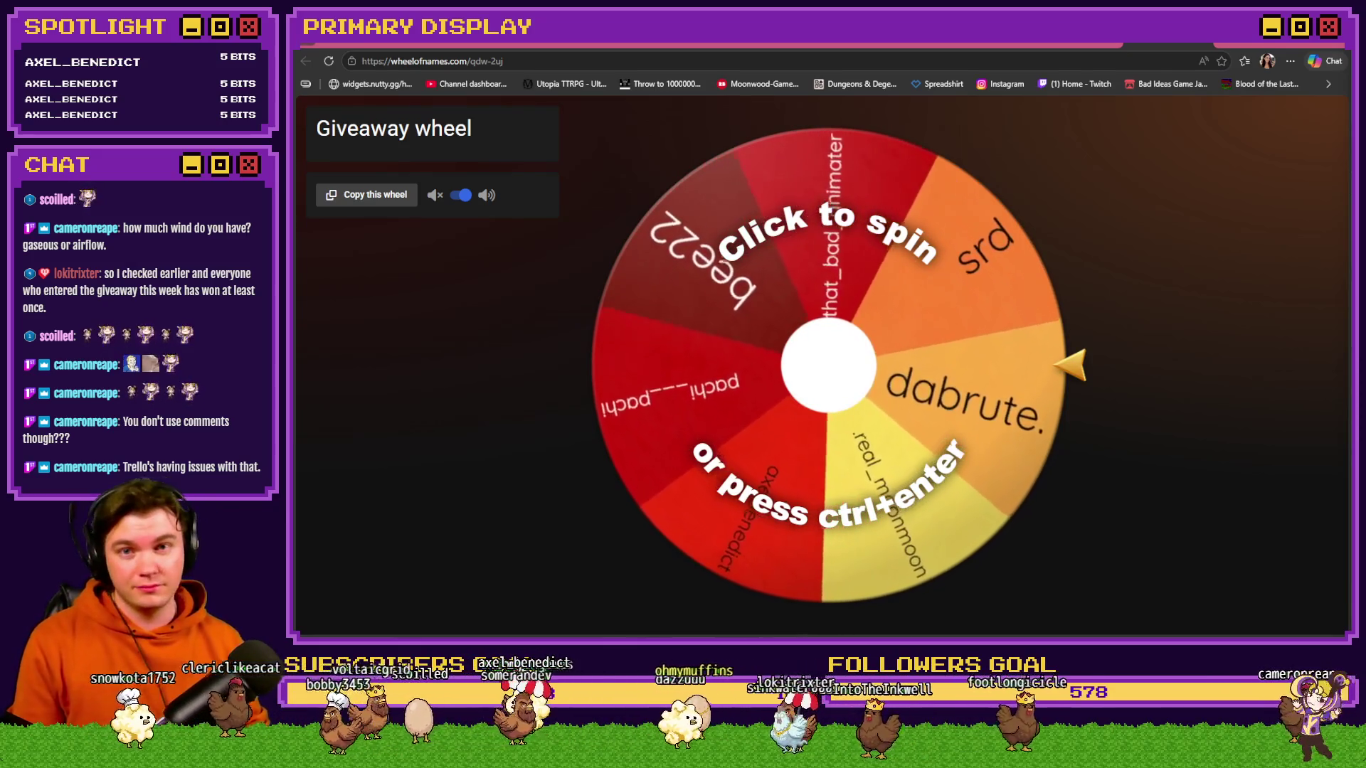
key("alt+Tab")
double_click(1222, 40)
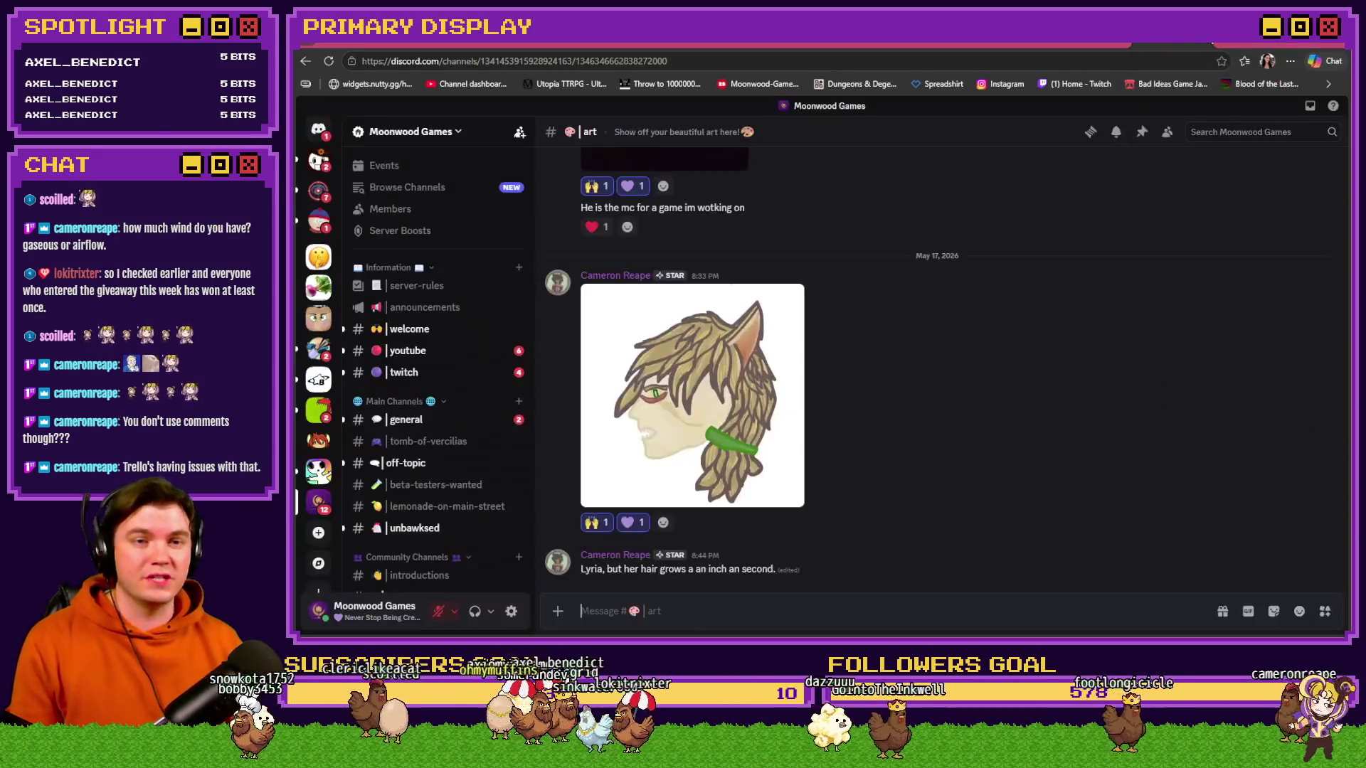
- Go back from Discord's #art channel to the Tomb of Vercilias Trello board
left_click(597, 45)
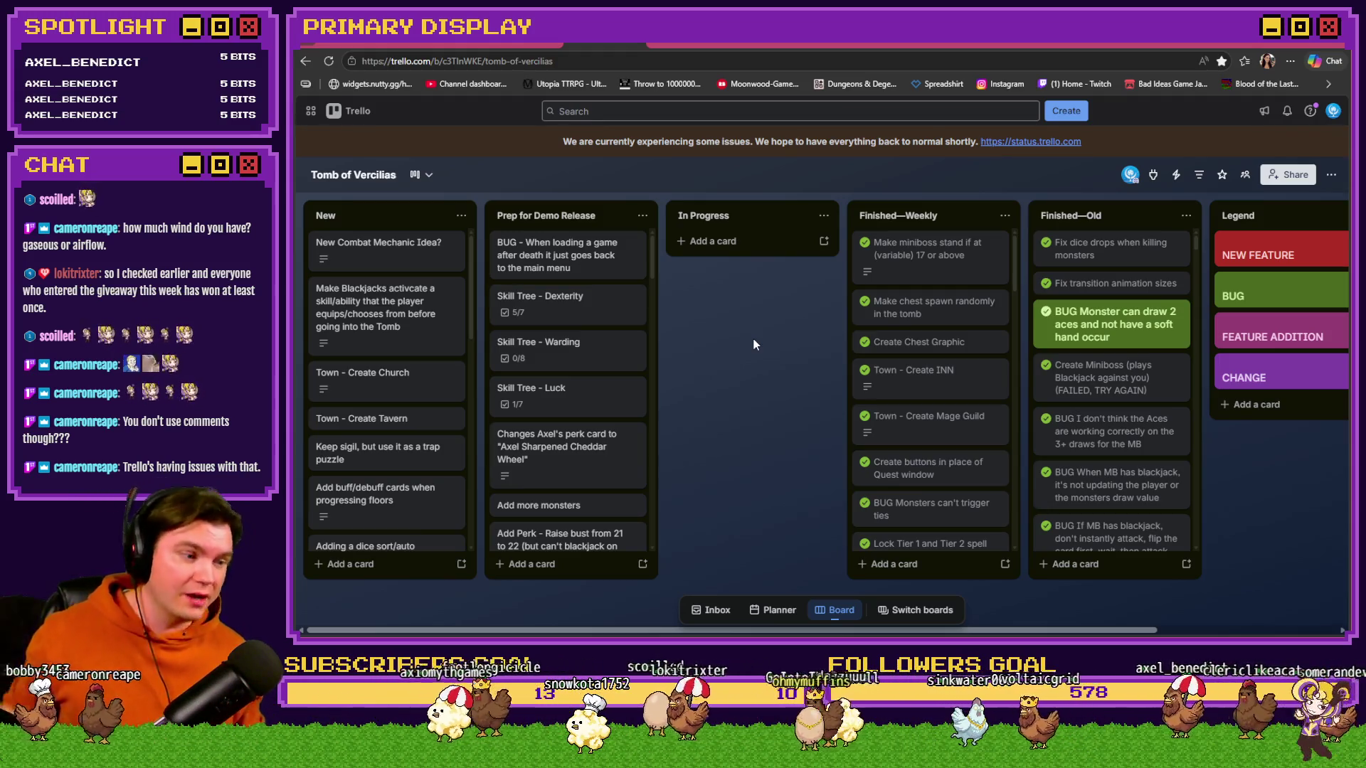
- Bring up the Giveaway wheel page, then move on to the Discord #art channel
left_click(1074, 47)
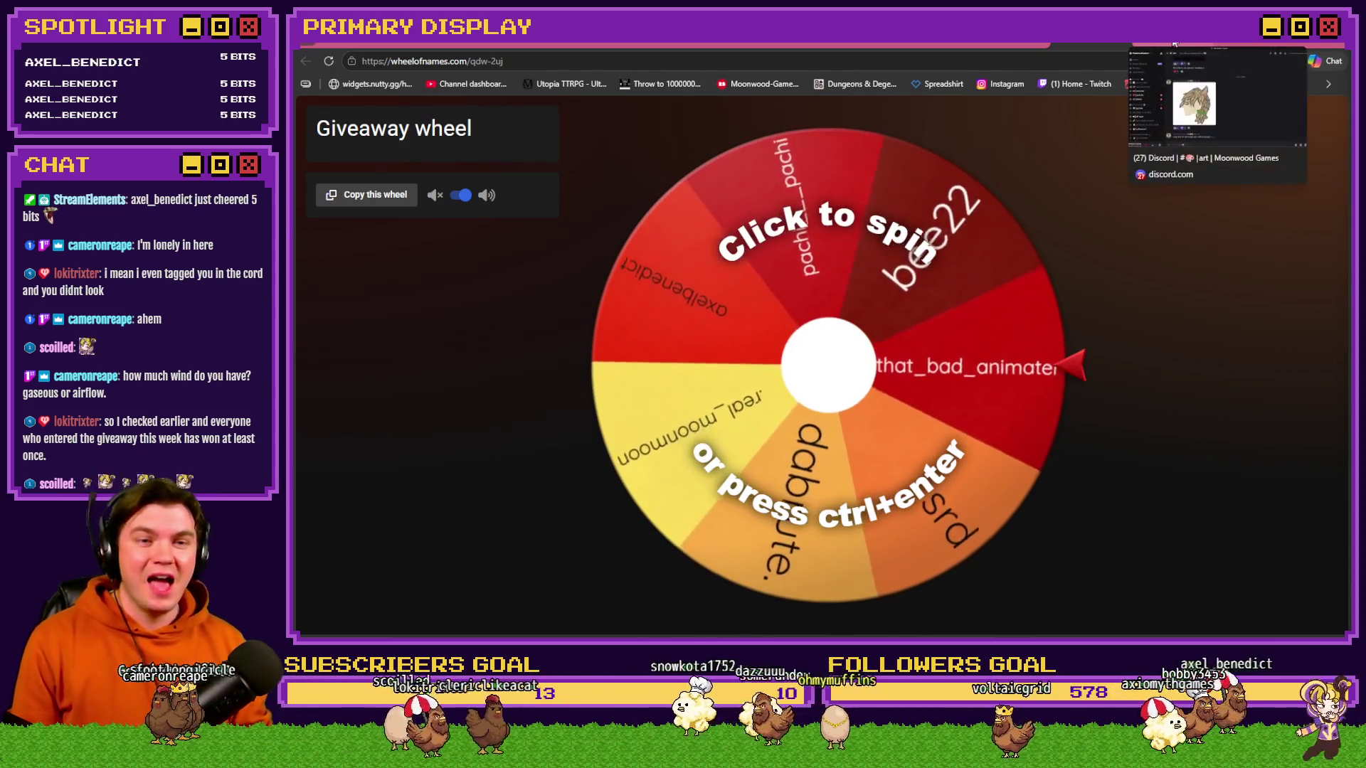
left_click(1173, 46)
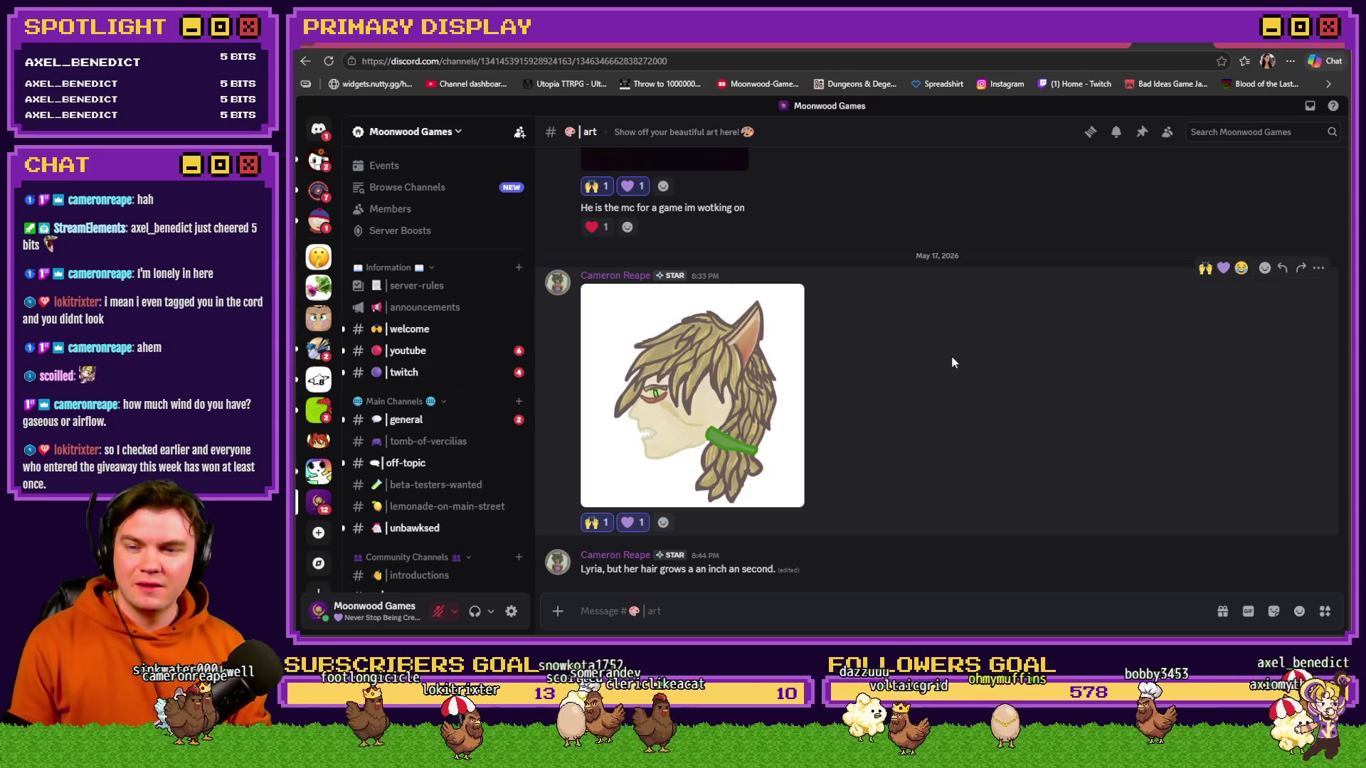
- Scroll through the Discord channel list, then spin the Giveaway wheel to pick a winner
scroll(426, 398, "down", 5)
scroll(441, 405, "up", 4)
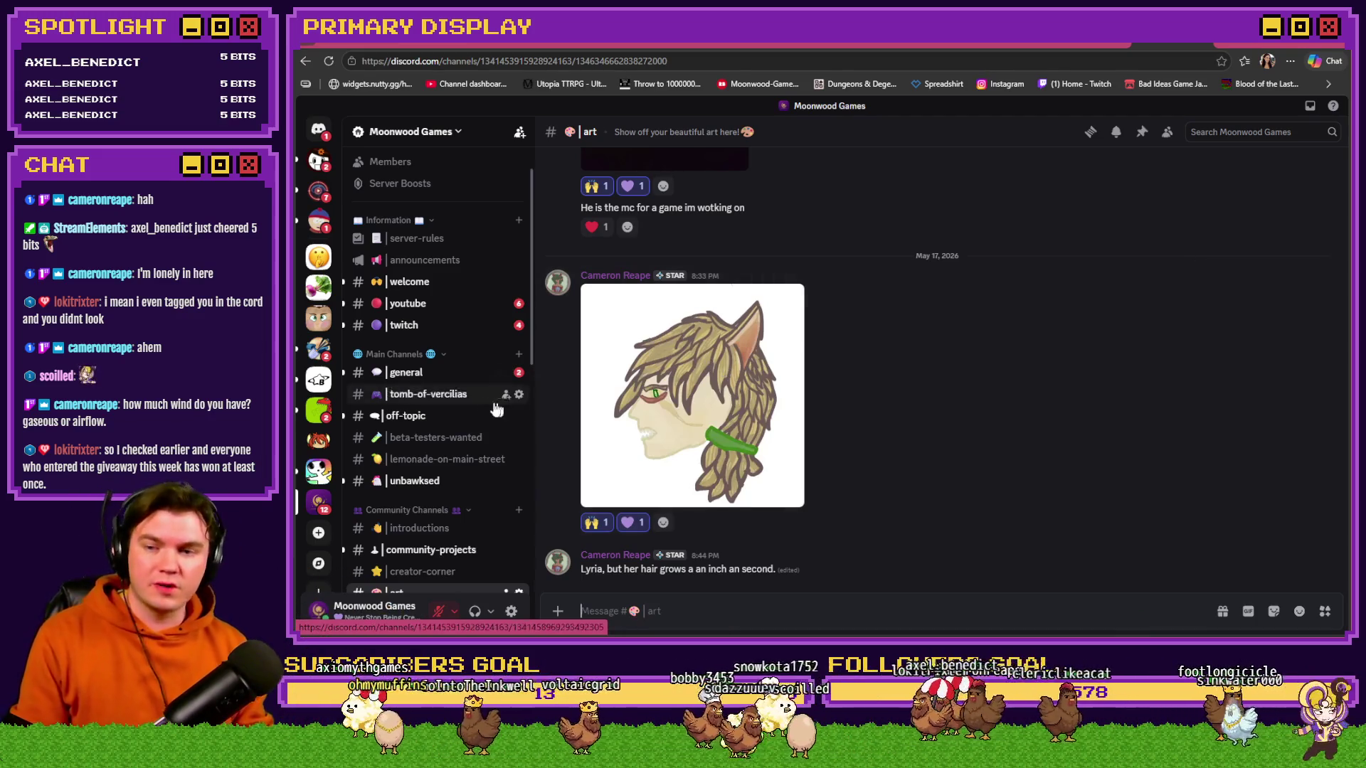
scroll(436, 396, "down", 4)
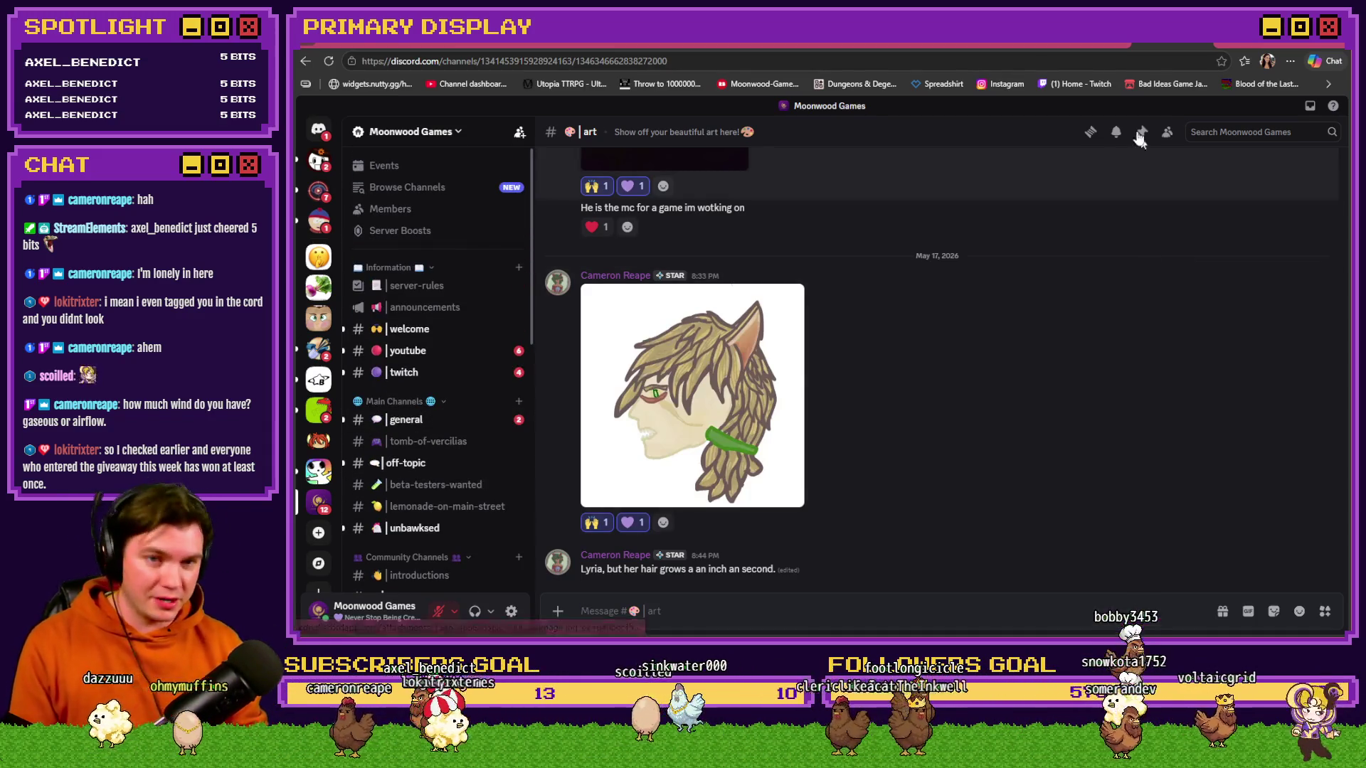
left_click(1077, 46)
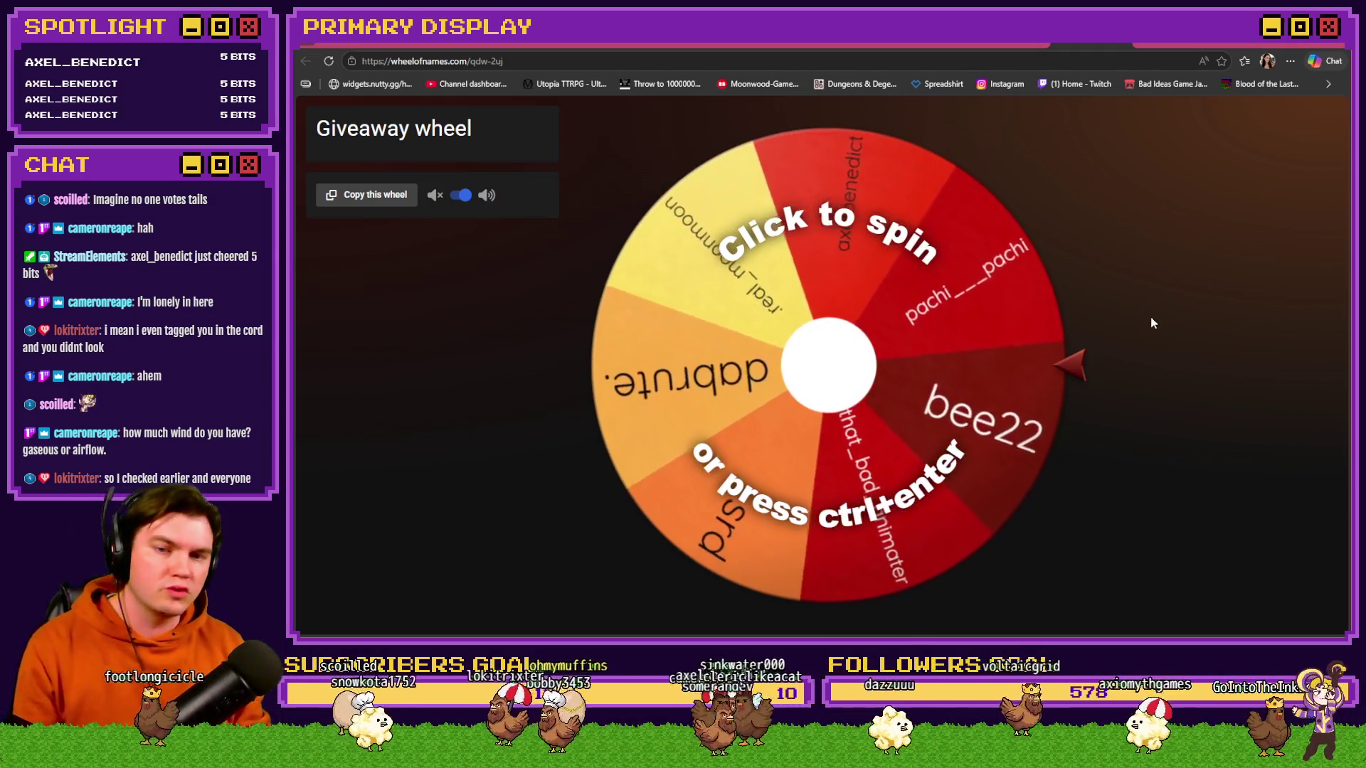
left_click(830, 389)
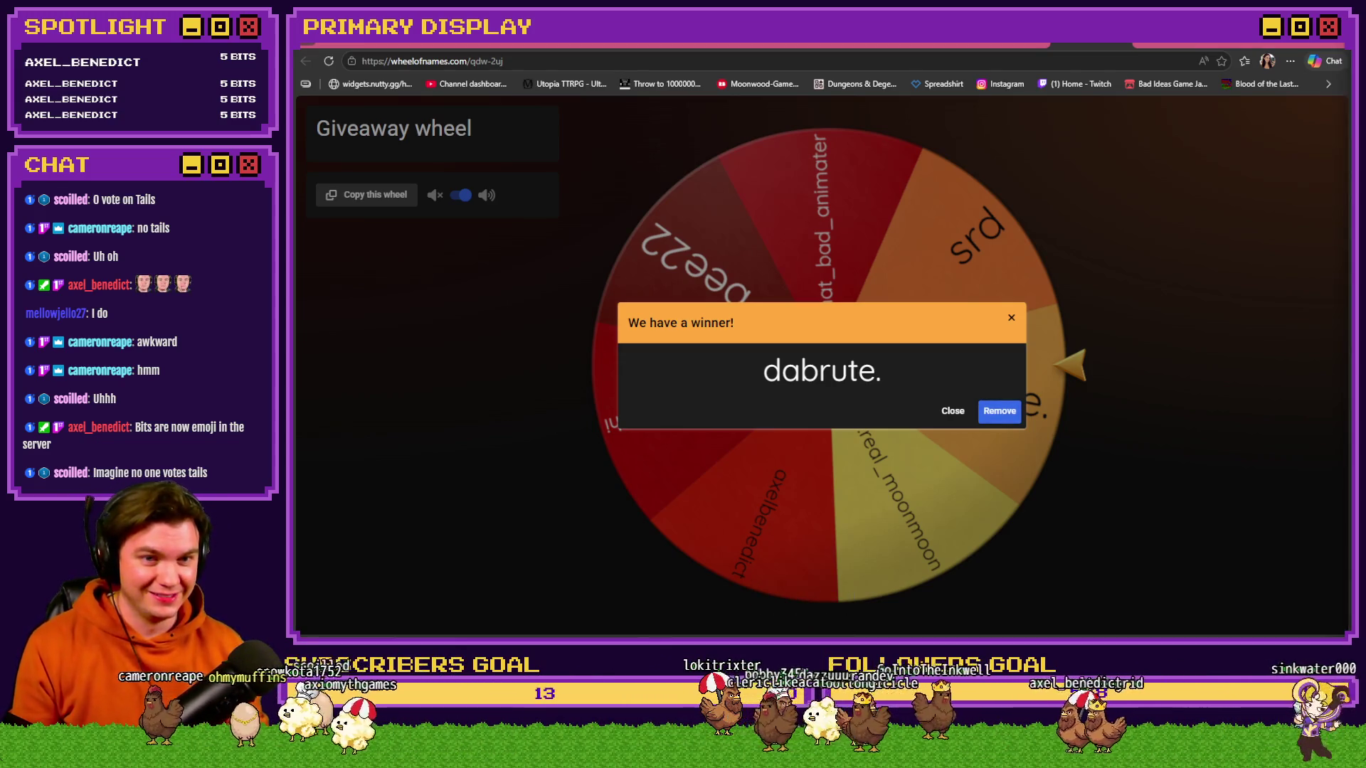
- Show the closed 'Heads or Tails on the Coin Flip' prediction in Twitch Stream Manager
left_click(1228, 40)
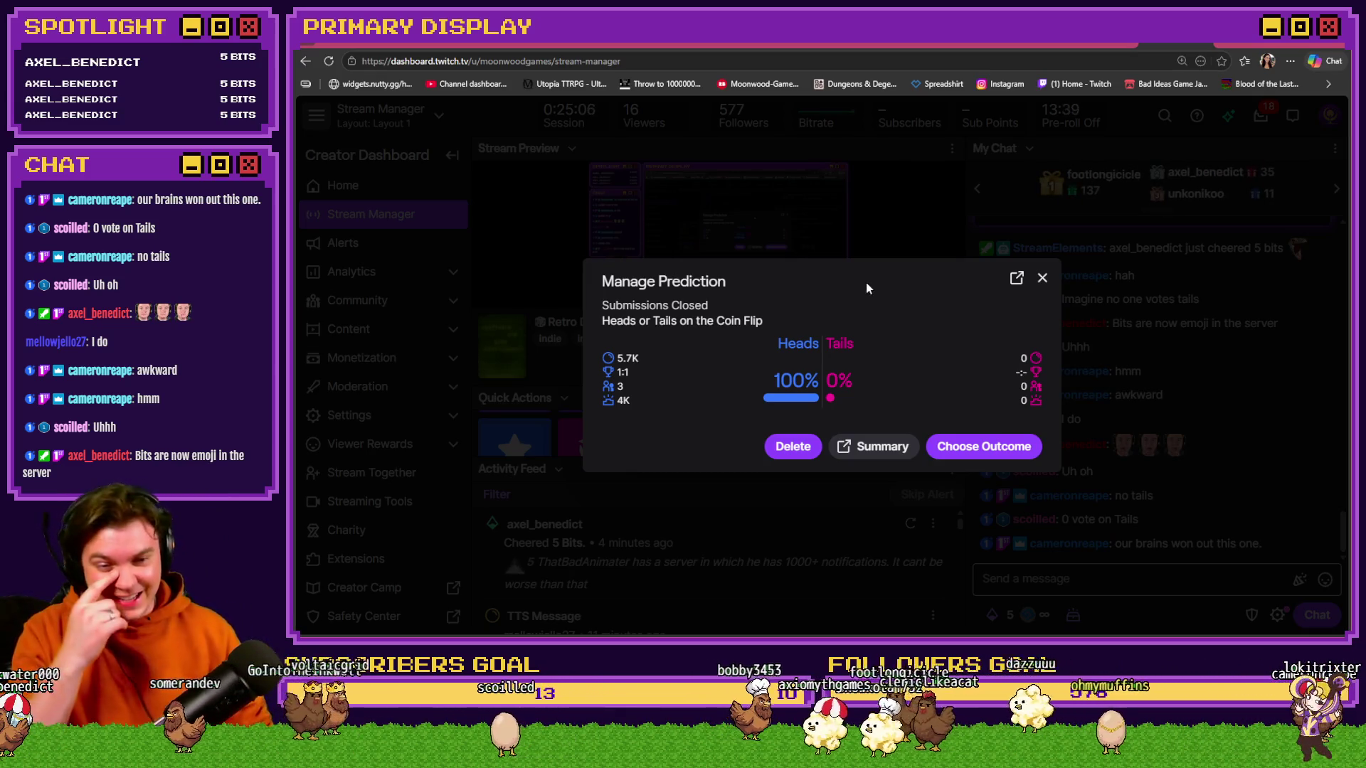
- Return to the Discord #art channel and drag the coin flipper onto the display
left_click(1164, 46)
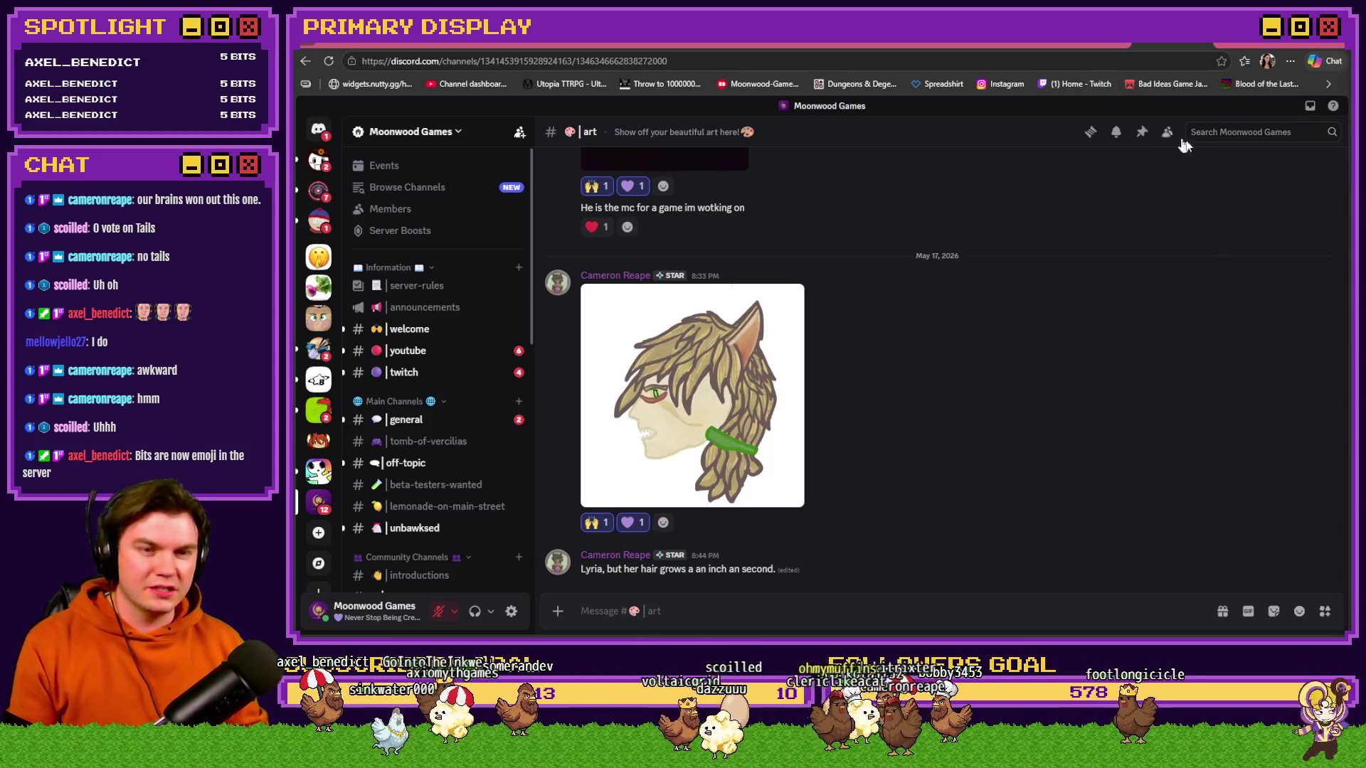
left_click_drag(1233, 237, 1365, 235)
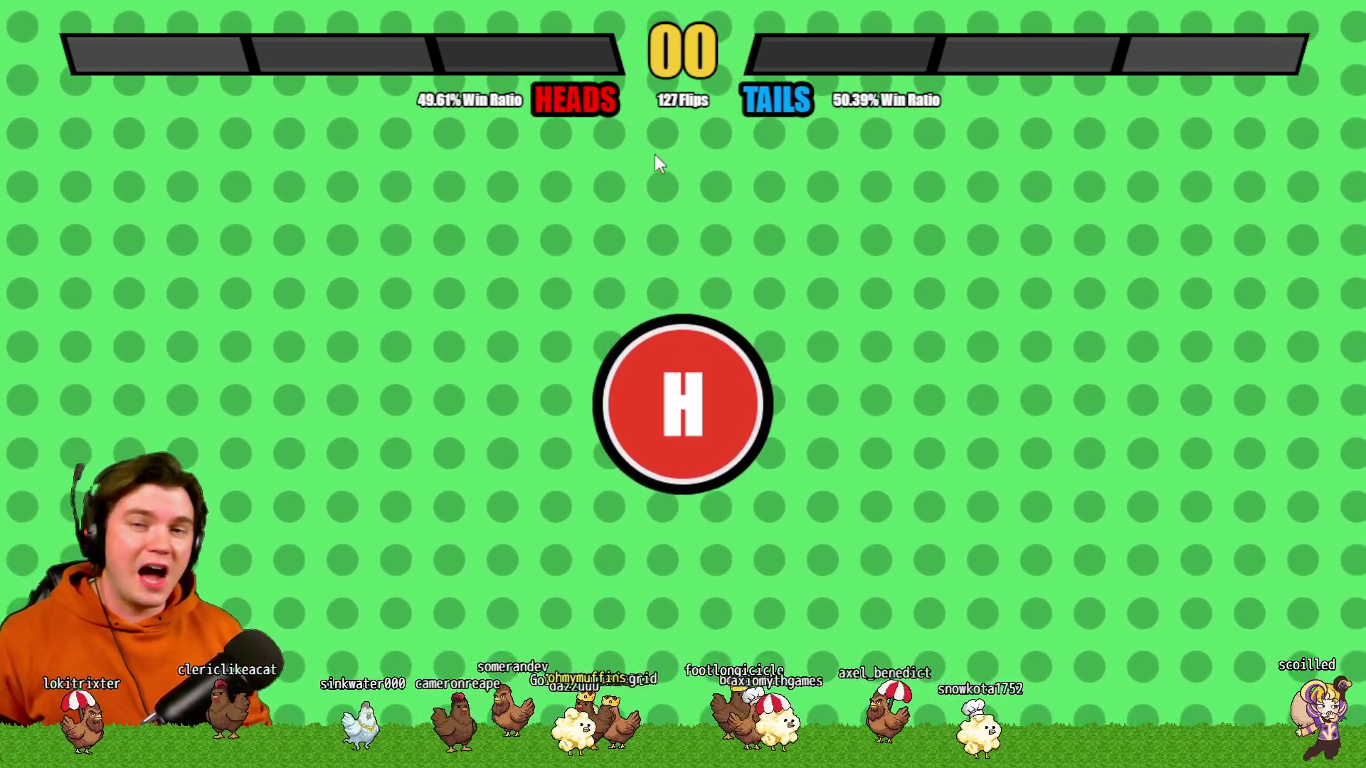
- Flip the coin with the space key, landing Heads at 128 flips
key("space")
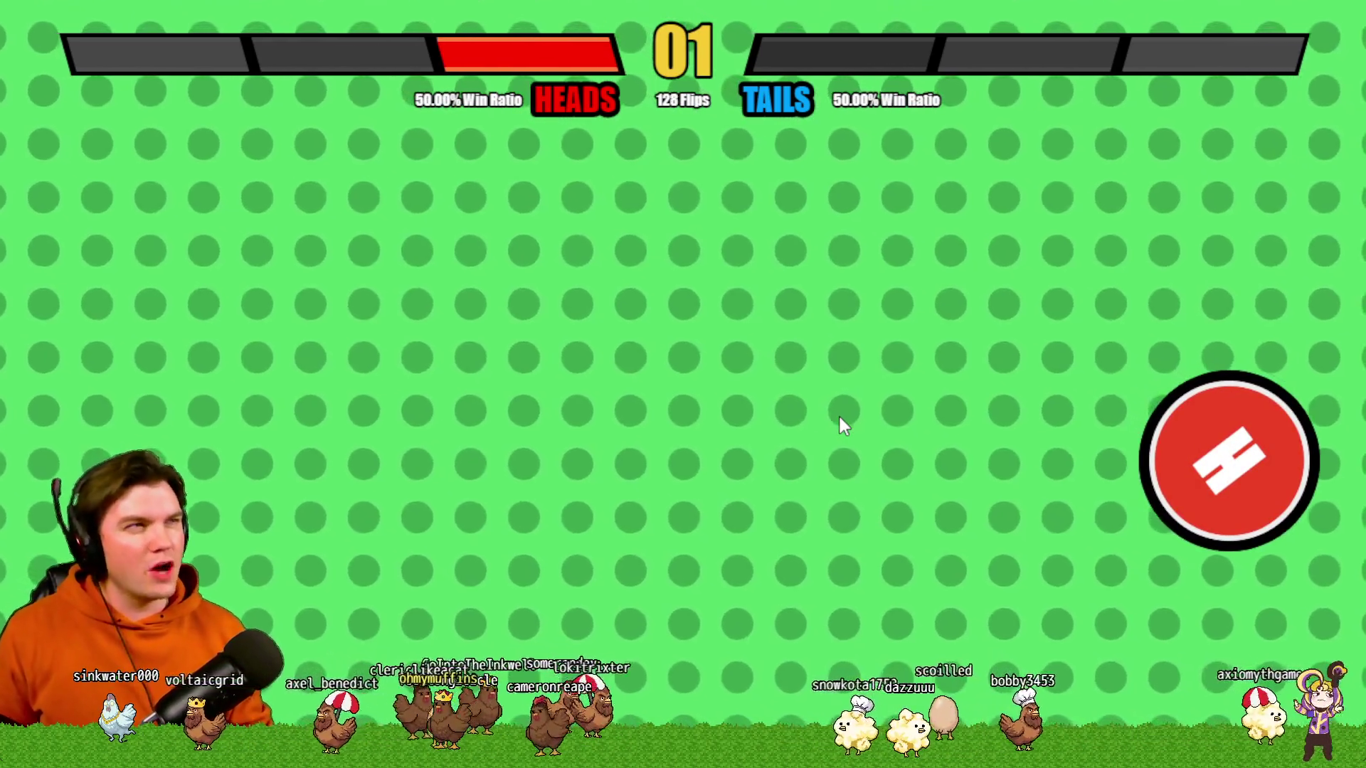
- Flip the coin a second time with the space key
key("space")
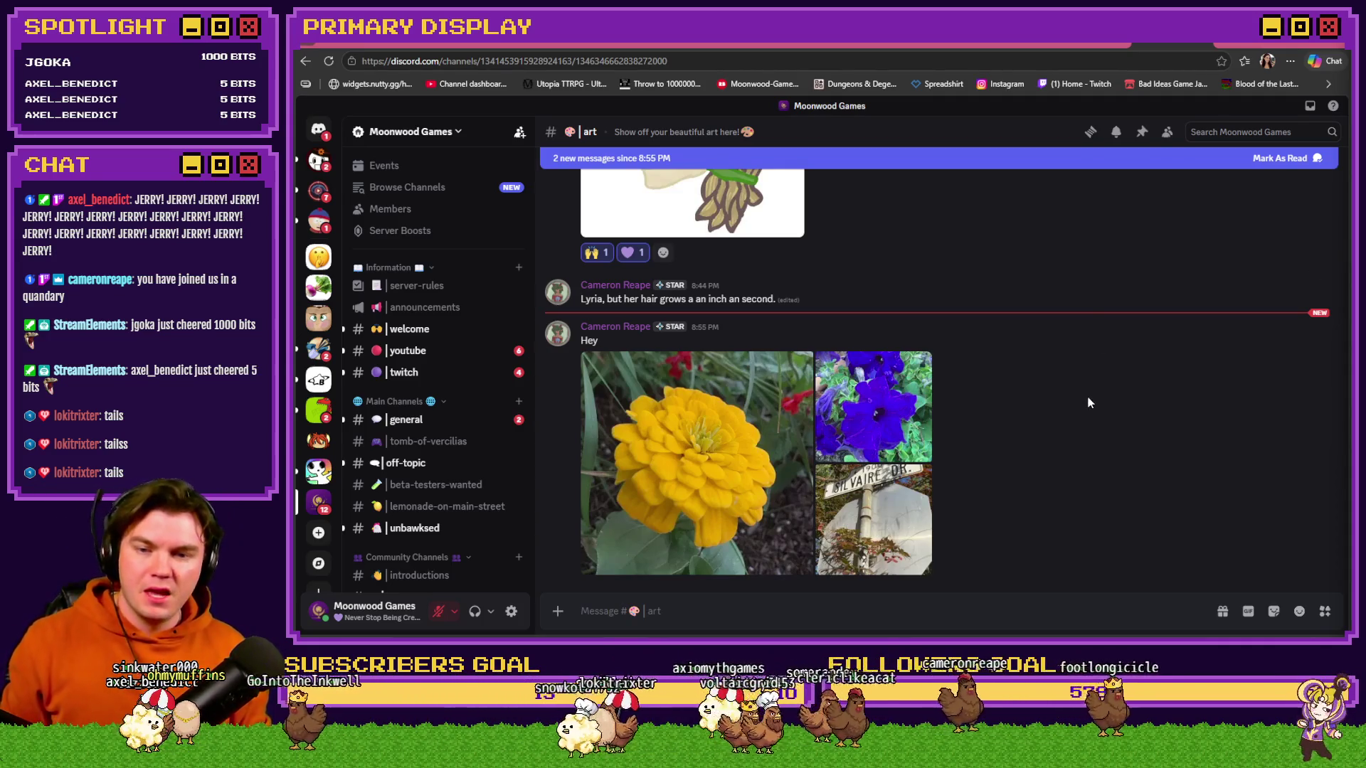
- Enlarge the yellow flower photo, then zoom into and flip through the purple petunia photos
left_click(695, 459)
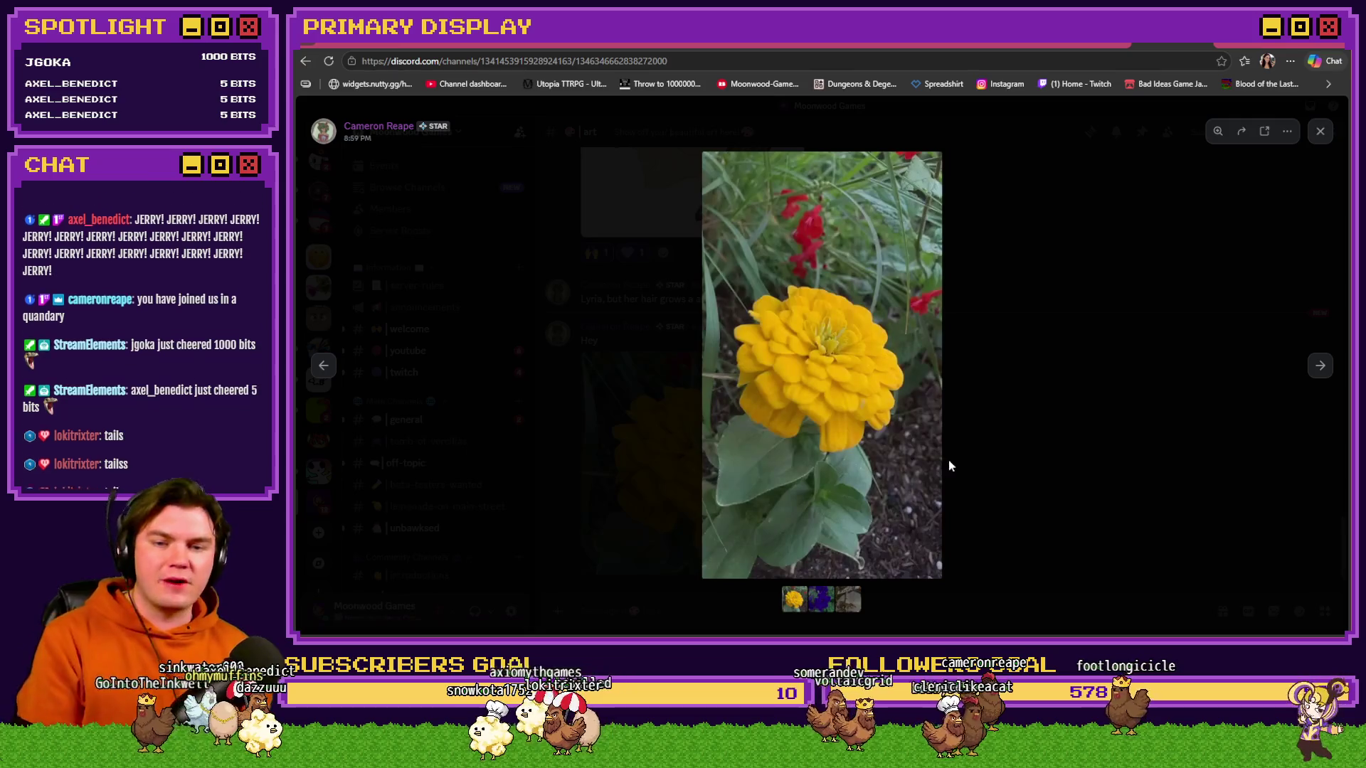
left_click(925, 404)
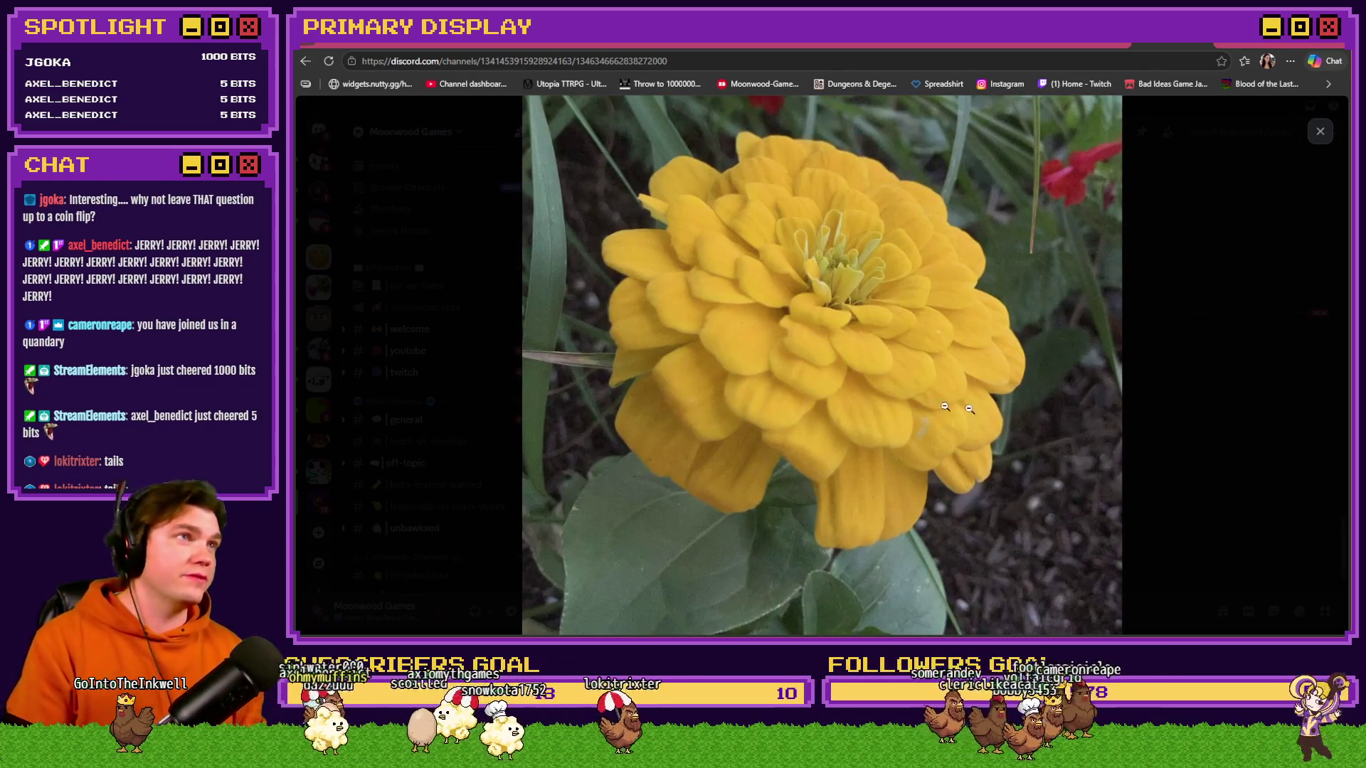
key("Right")
left_click(871, 407)
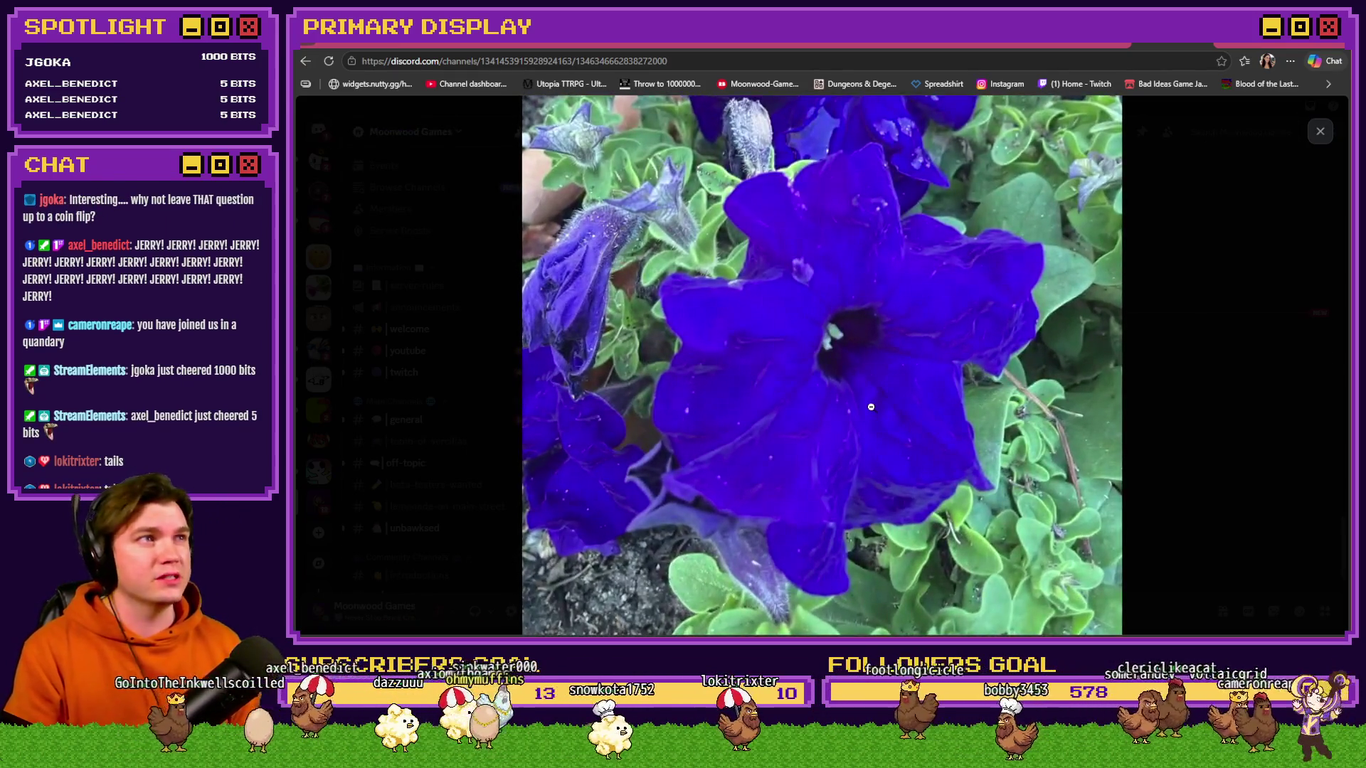
key("Right")
key("Right")
key("Right")
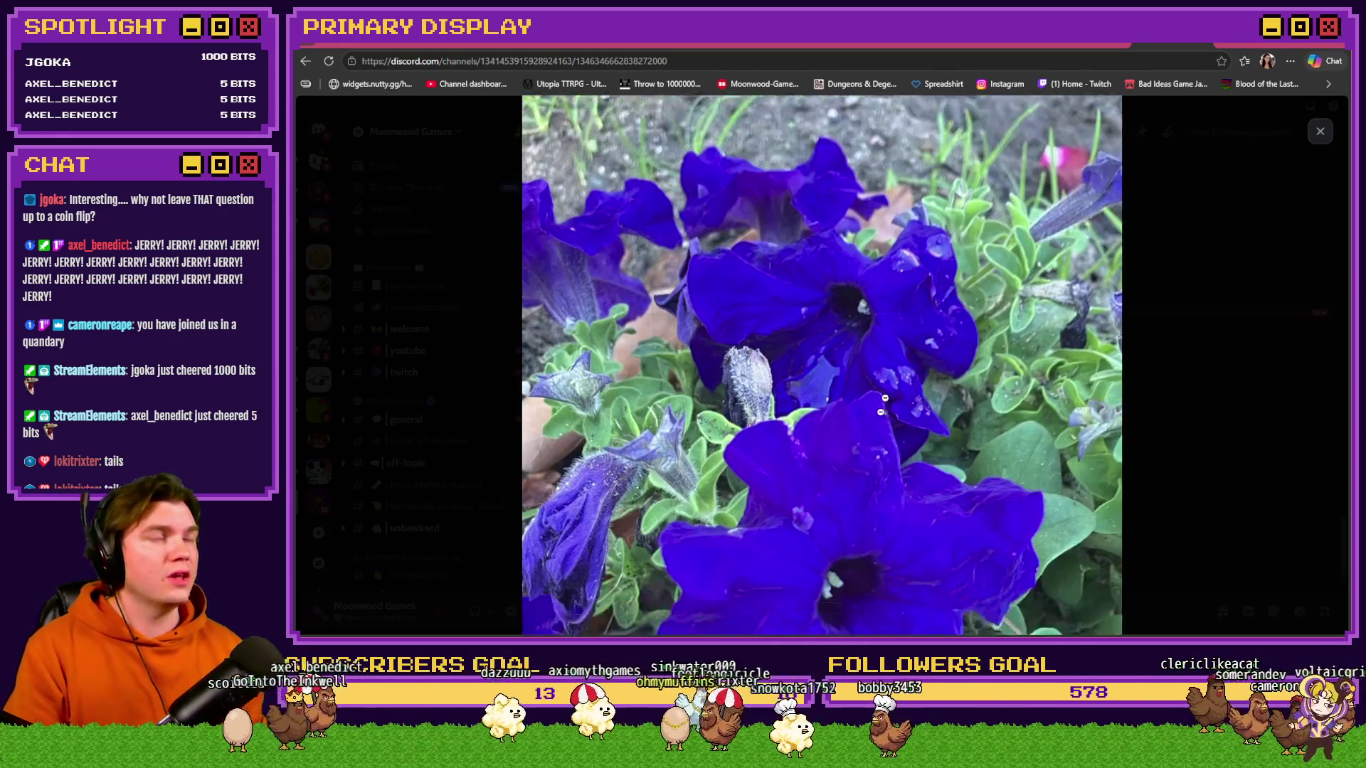
- Zoom out of the petunia, inspect the street-sign photo up close, then close the viewer
left_click(880, 415)
key("Right")
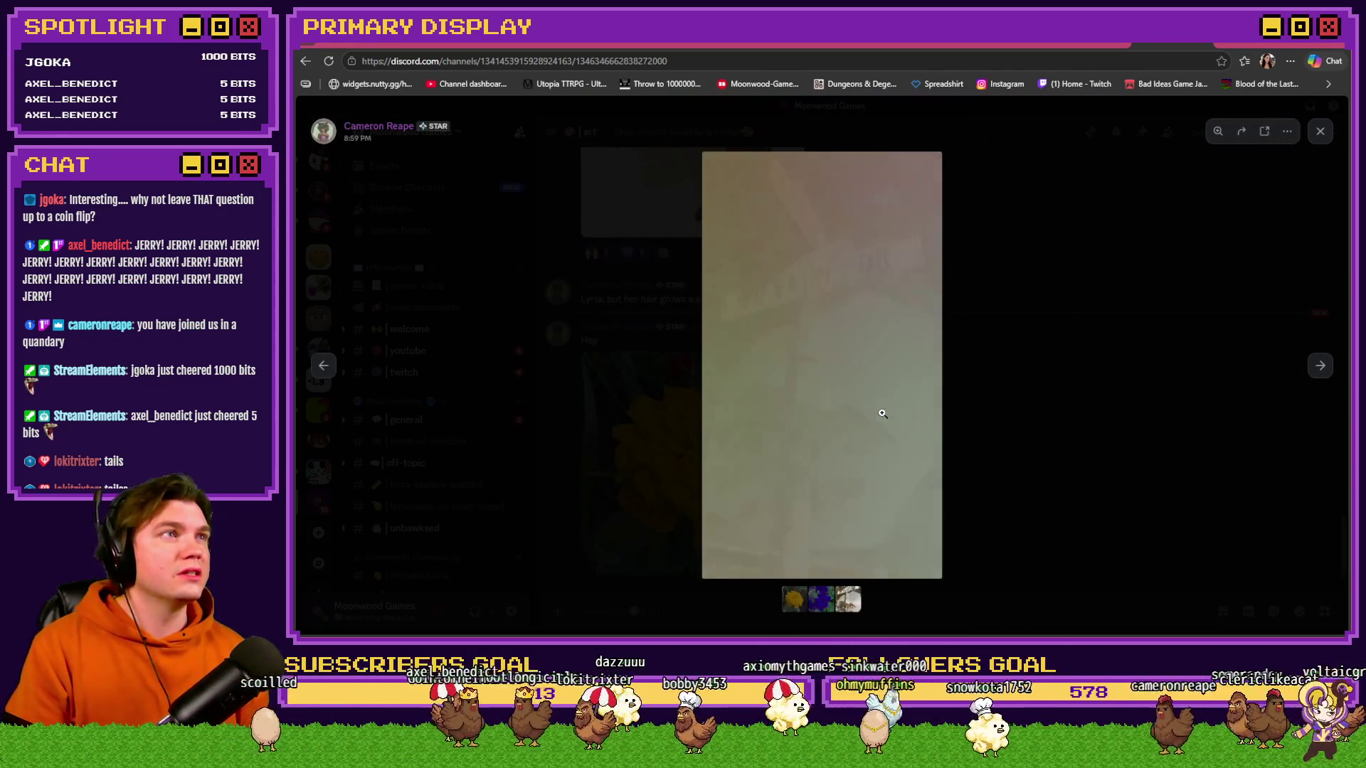
left_click(841, 297)
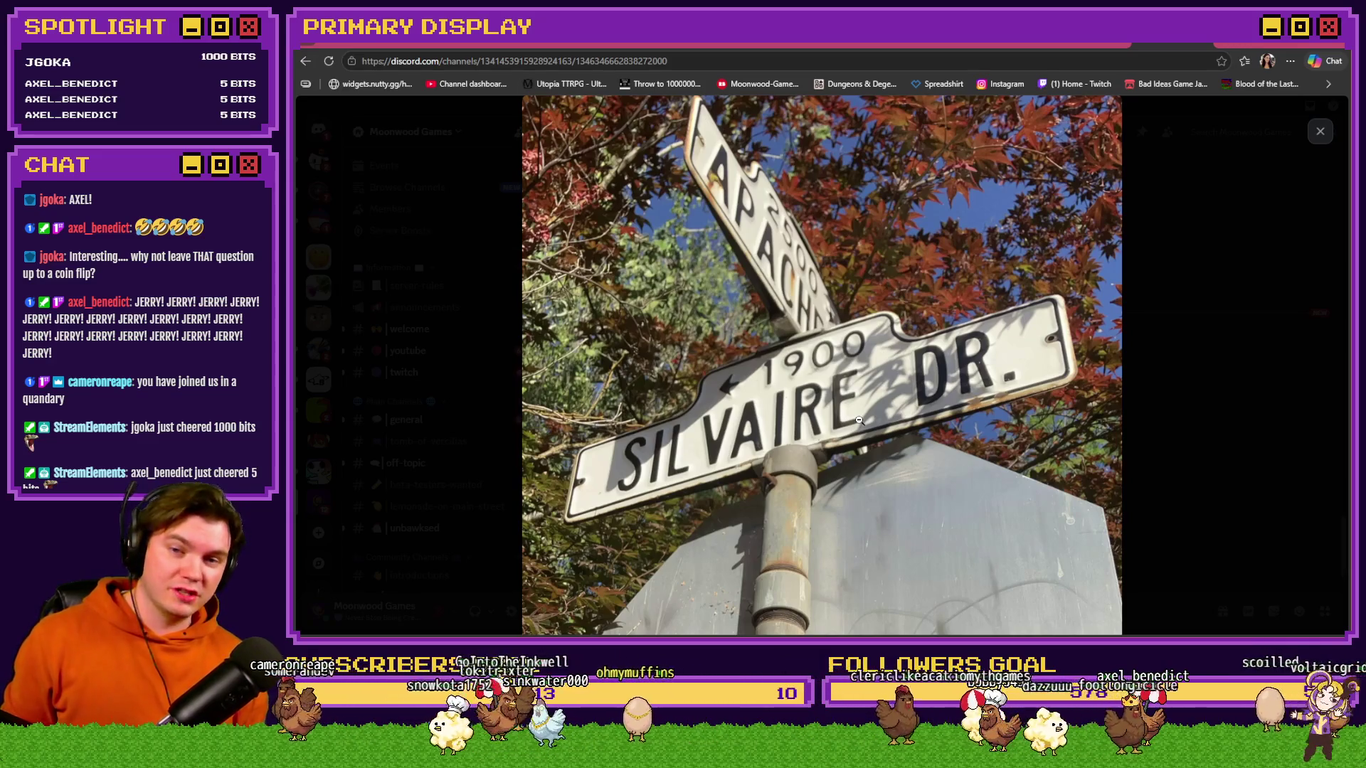
left_click(1209, 422)
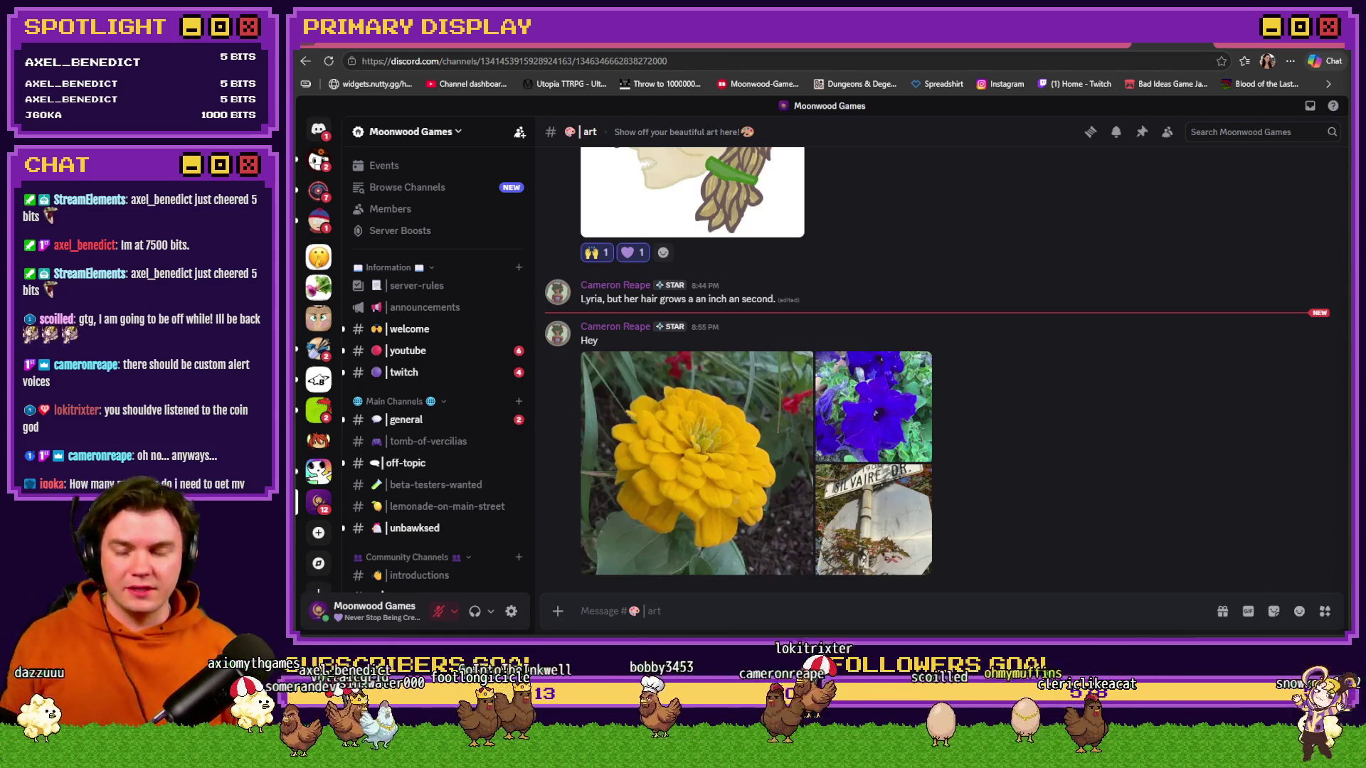
- Switch to the Tomb of Vercilias Trello board and open the 'Skill Tree - Dexterity' card
left_click(605, 46)
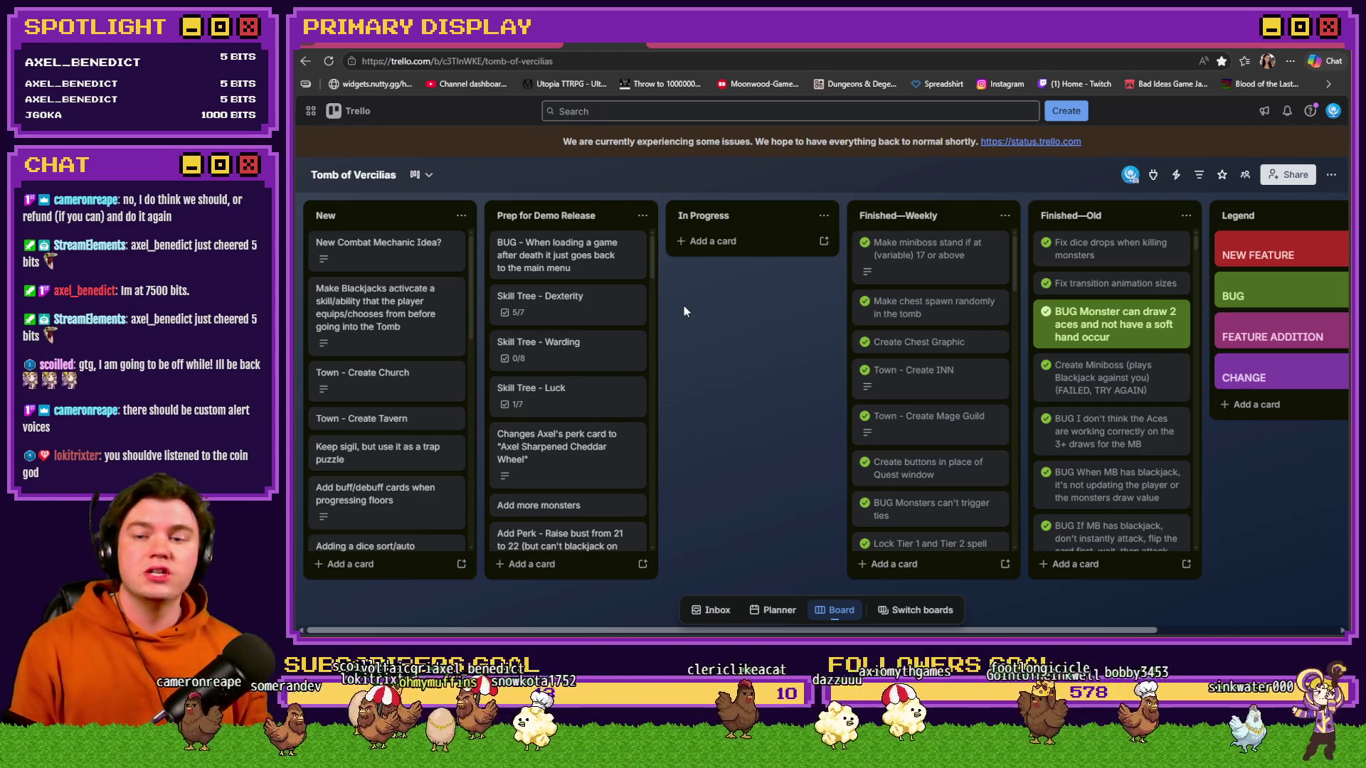
left_click(586, 312)
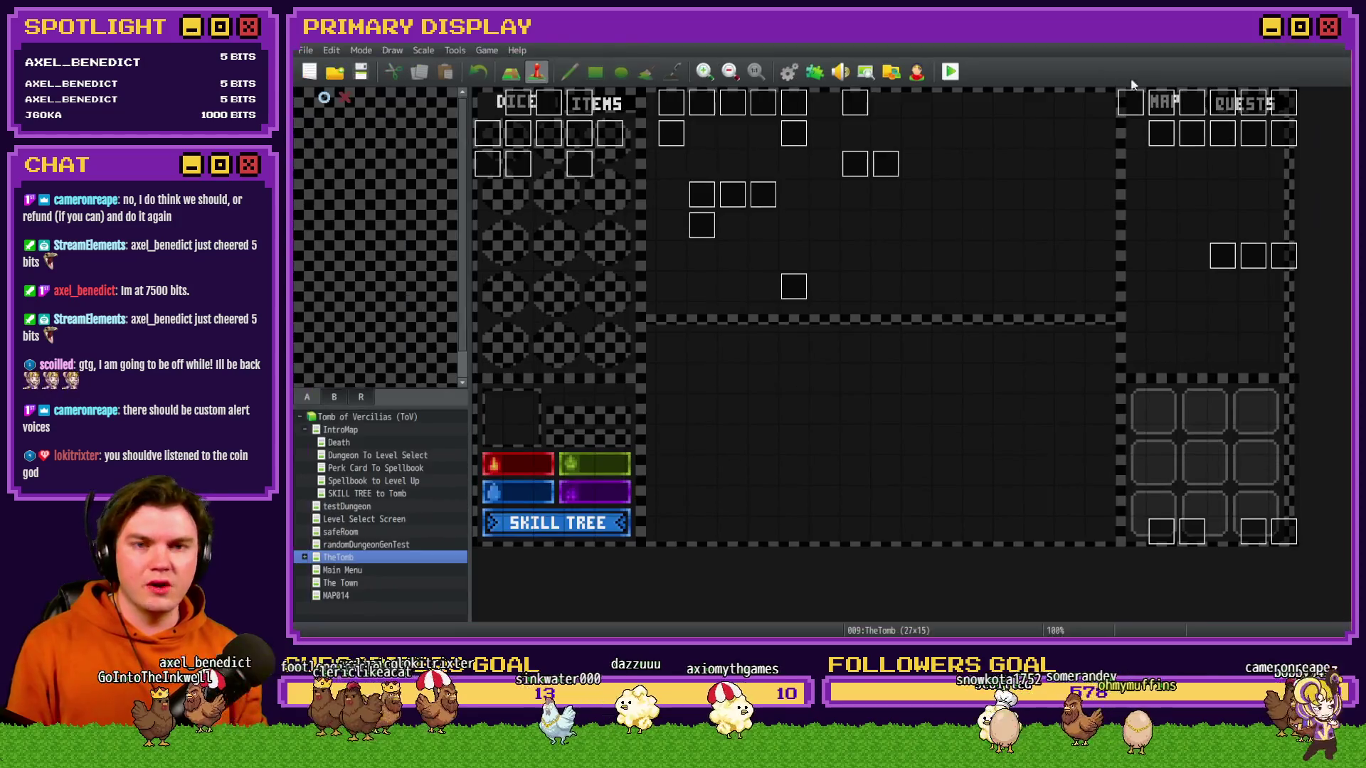
- Playtest the game, pick a perk card, view the level-up skill tree, then close the playtest
left_click(950, 71)
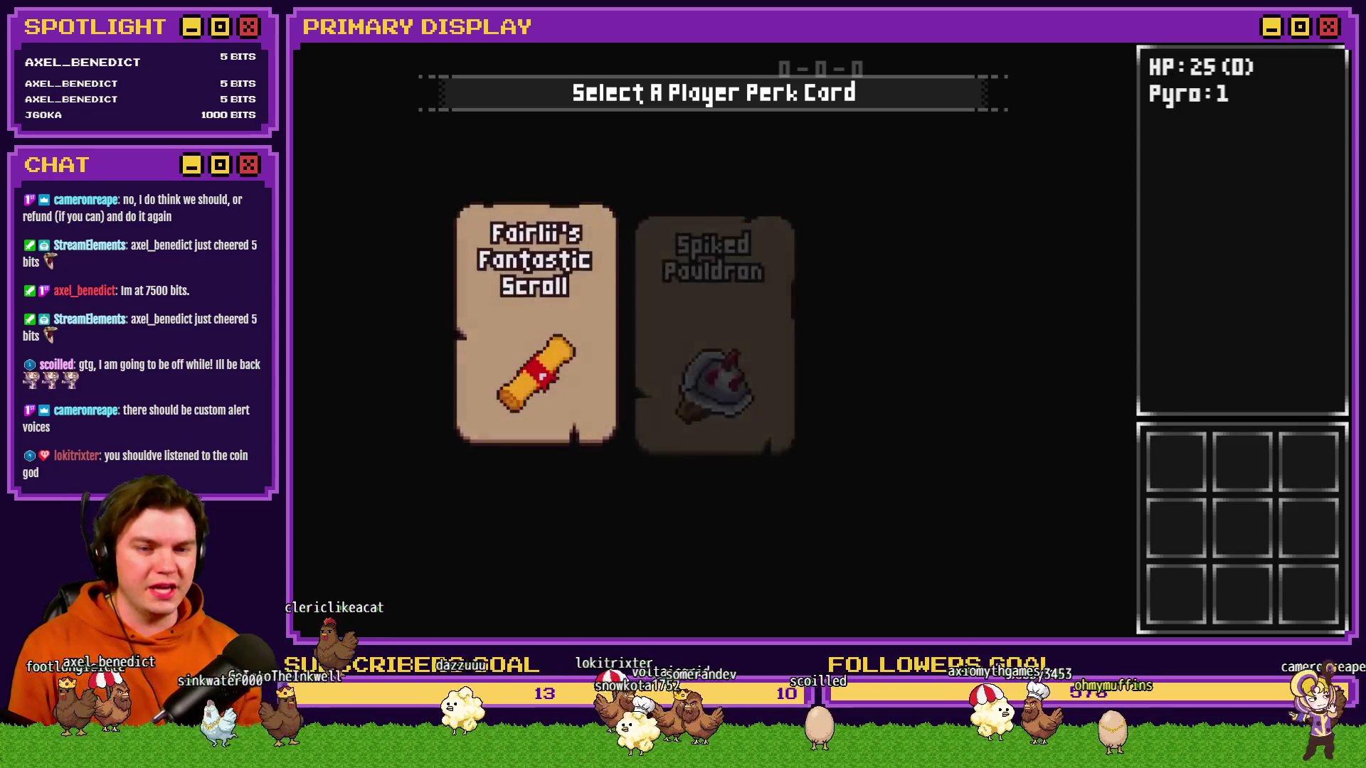
left_click(846, 217)
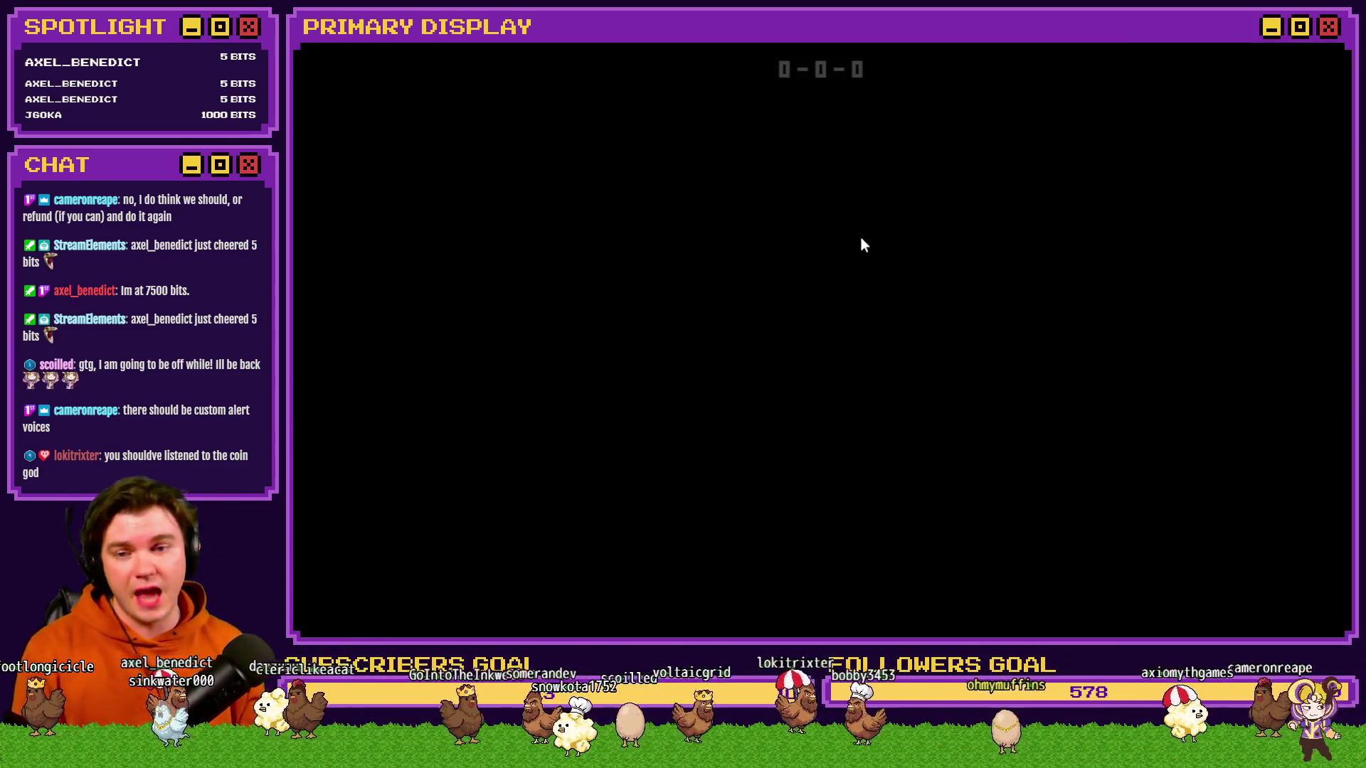
left_click(432, 619)
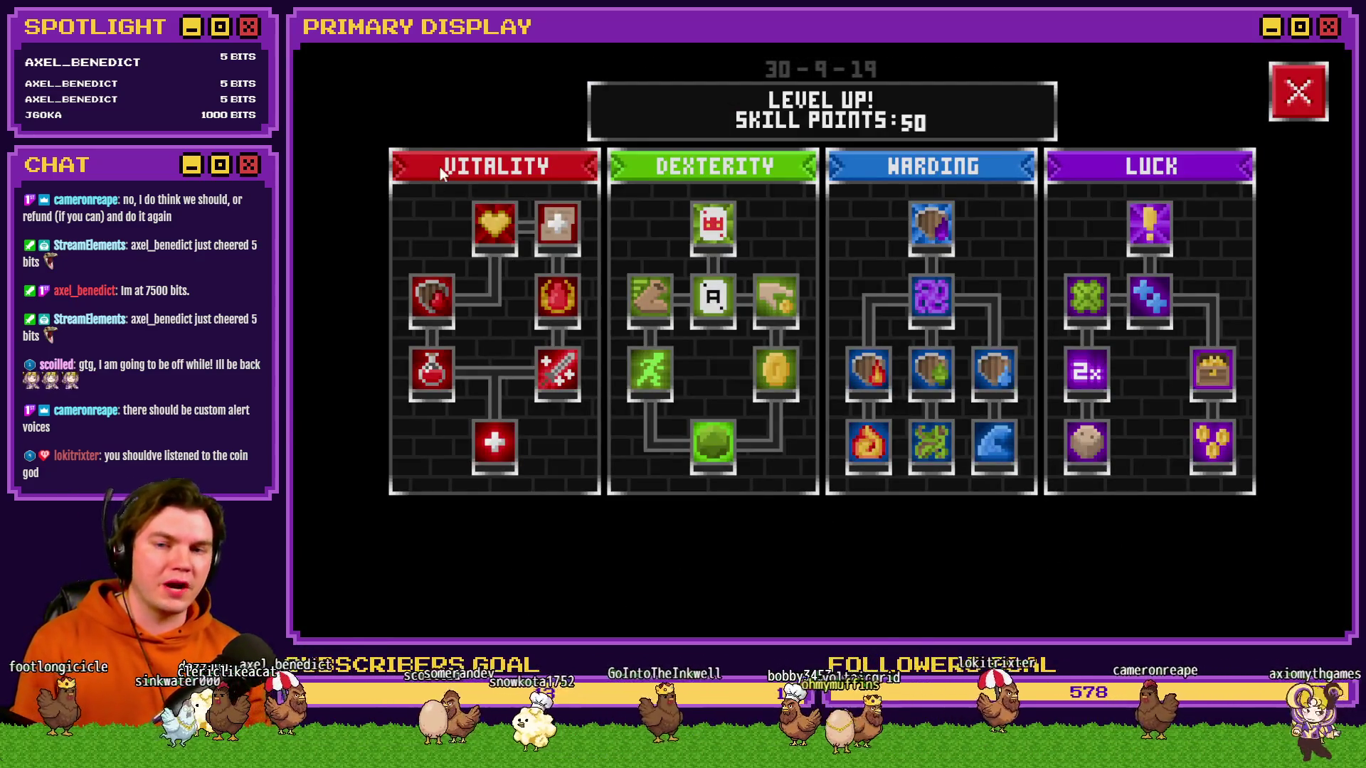
mouse_move(538, 299)
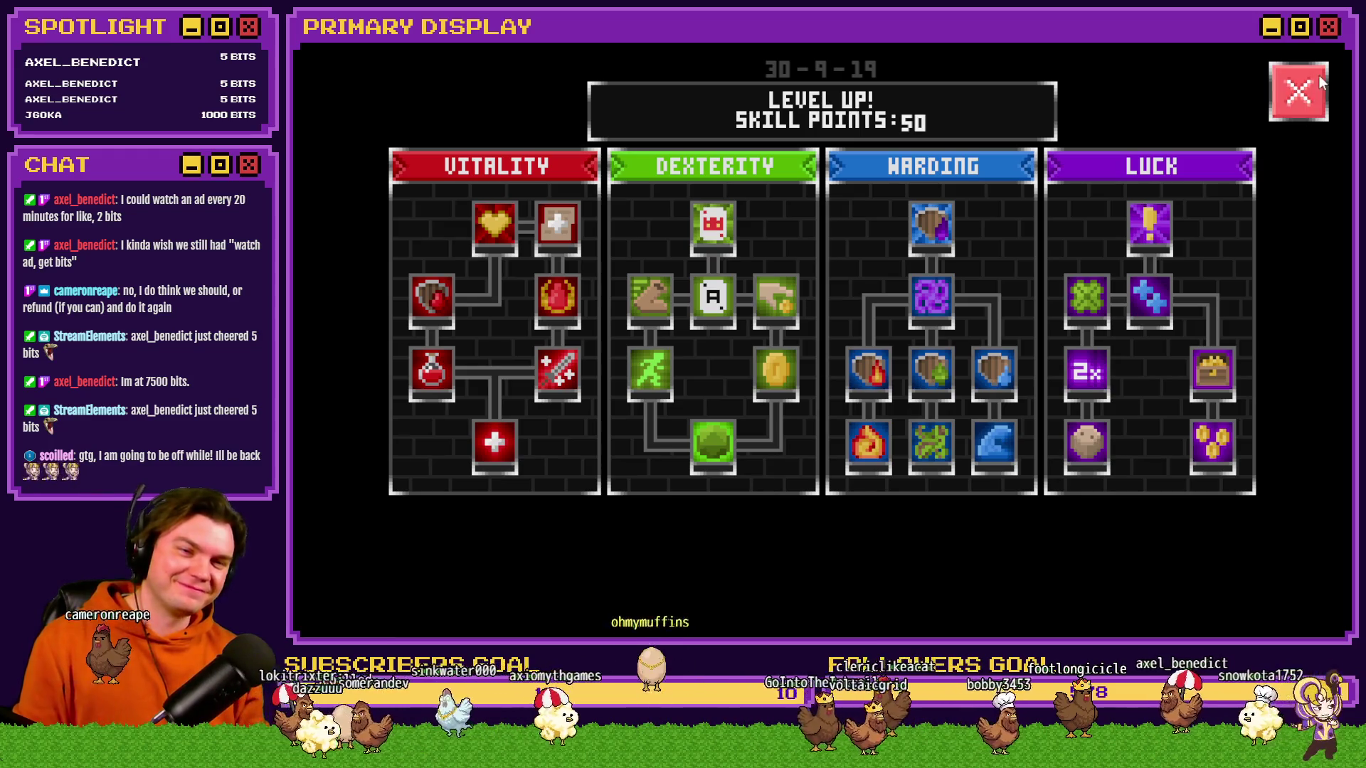
left_click(1329, 46)
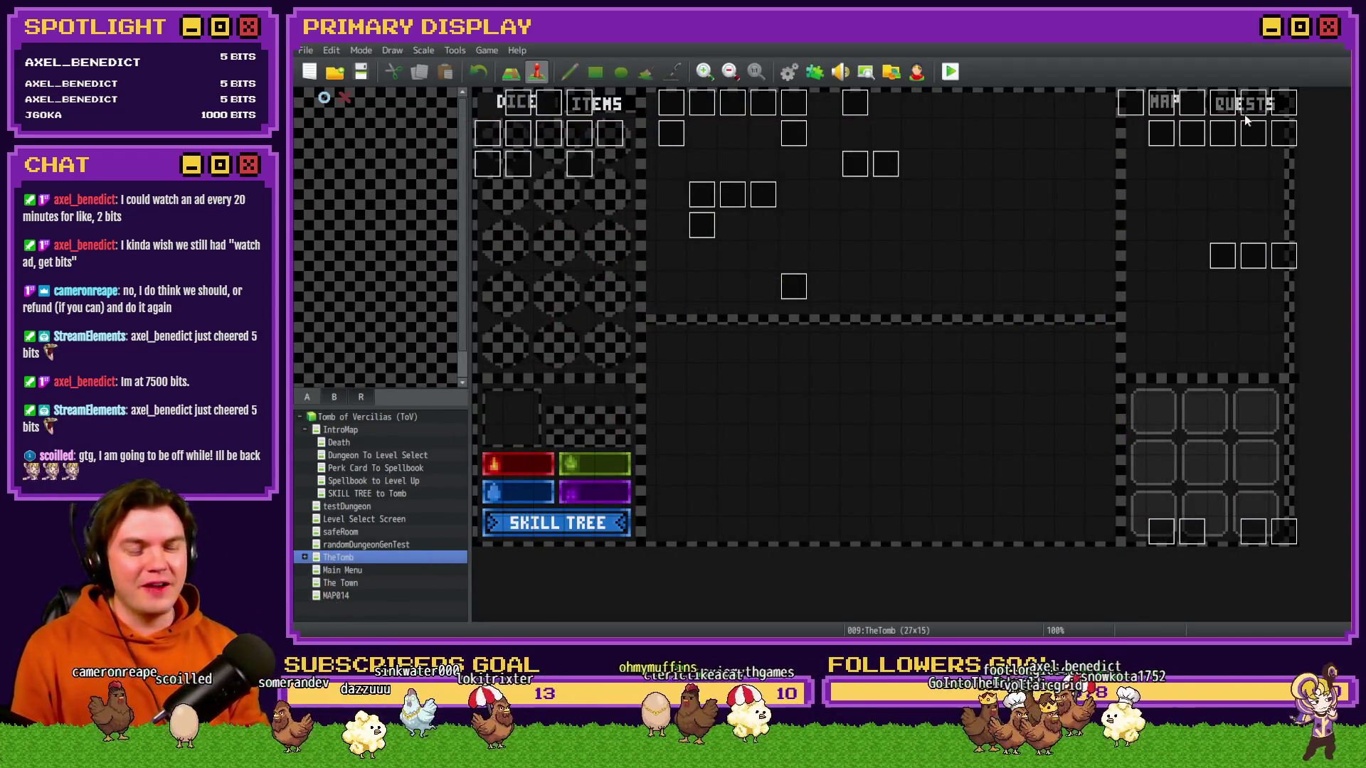
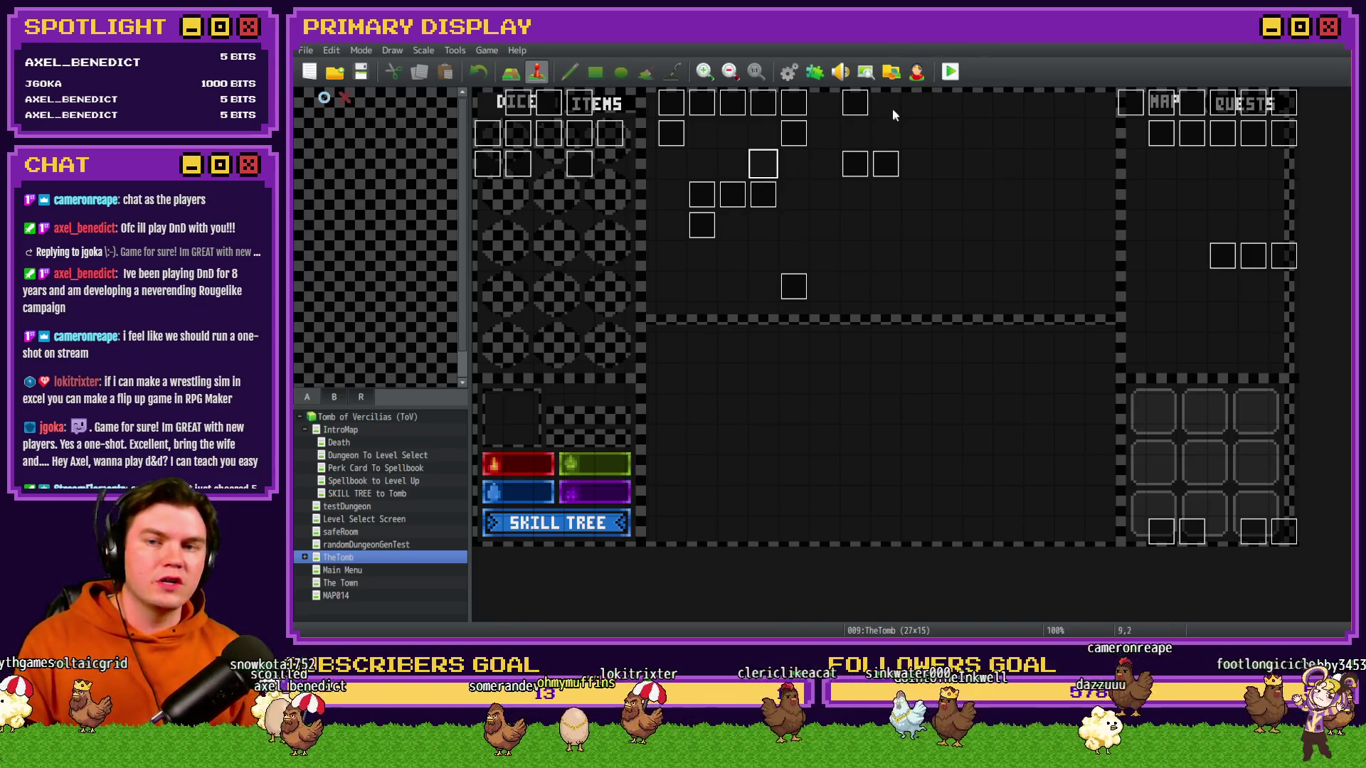
- Inspect the skillTree event's second page, then close it without saving
double_click(557, 148)
left_click(531, 165)
scroll(1073, 285, "down", 10)
left_click_drag(1130, 419, 1138, 325)
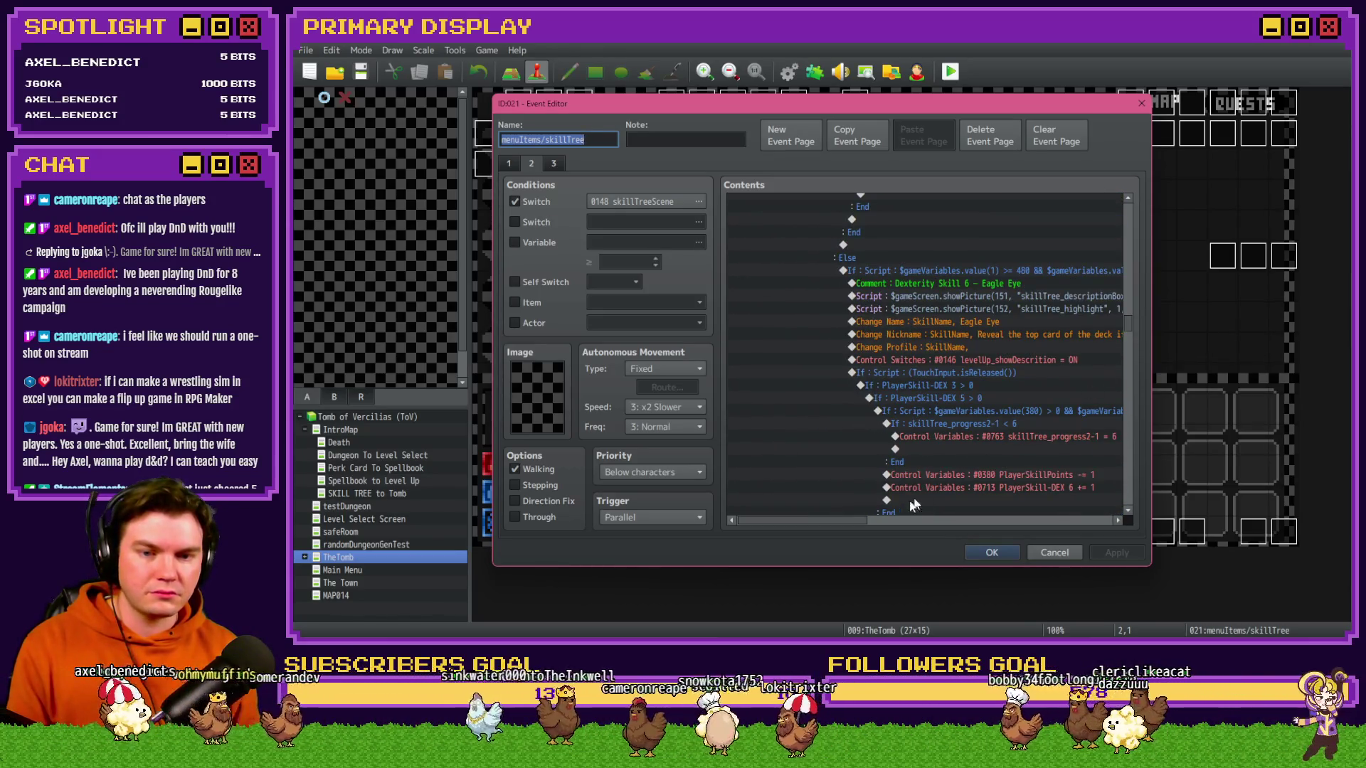
left_click_drag(850, 522, 887, 523)
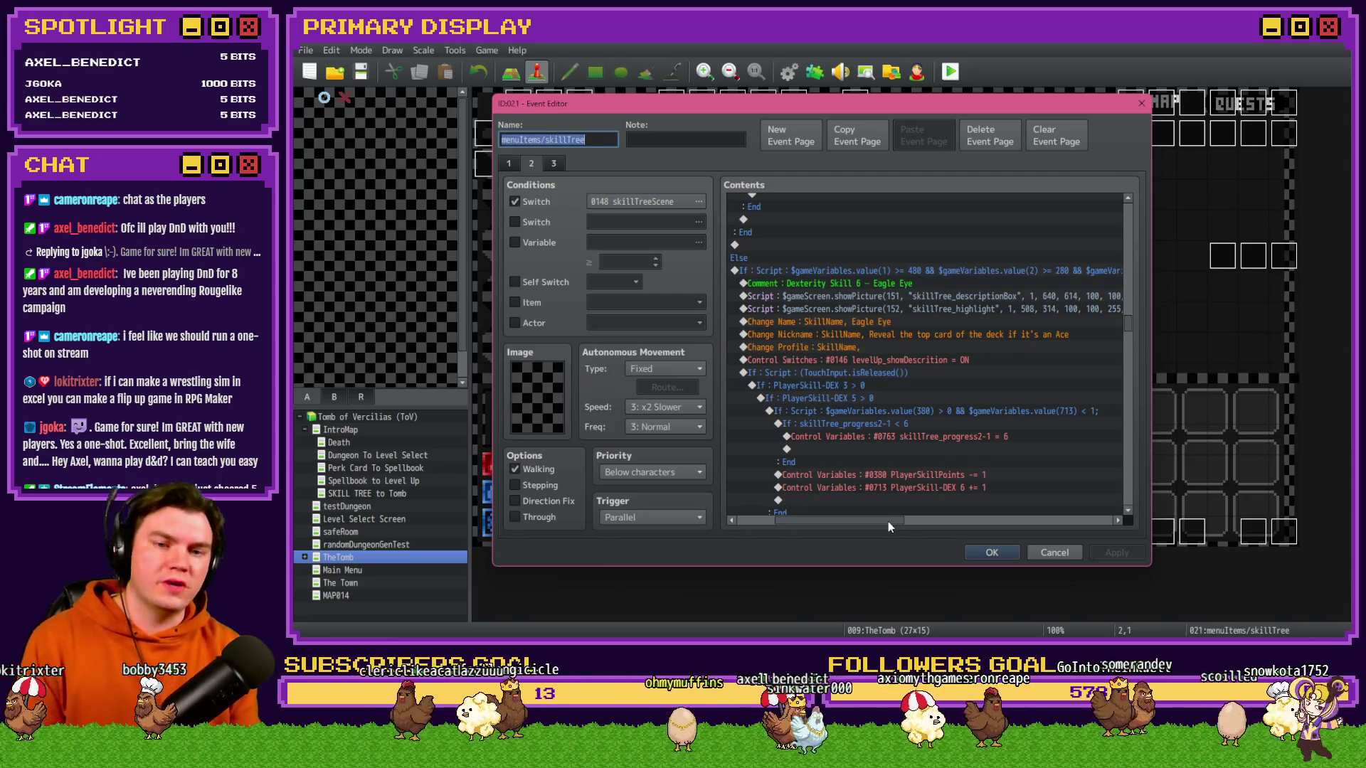
left_click(1067, 556)
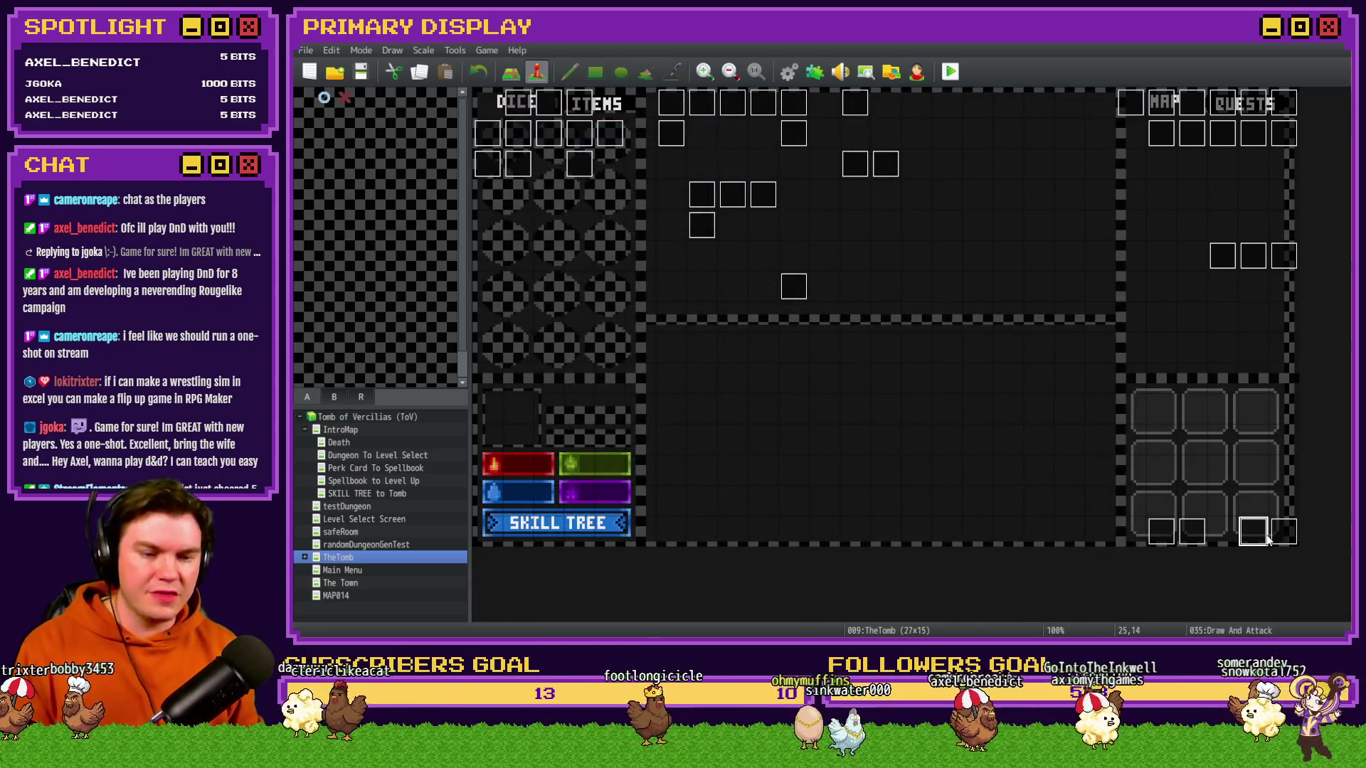
- Open the Draw And Attack event and scroll its Contents to the split-stack card logic
double_click(1264, 537)
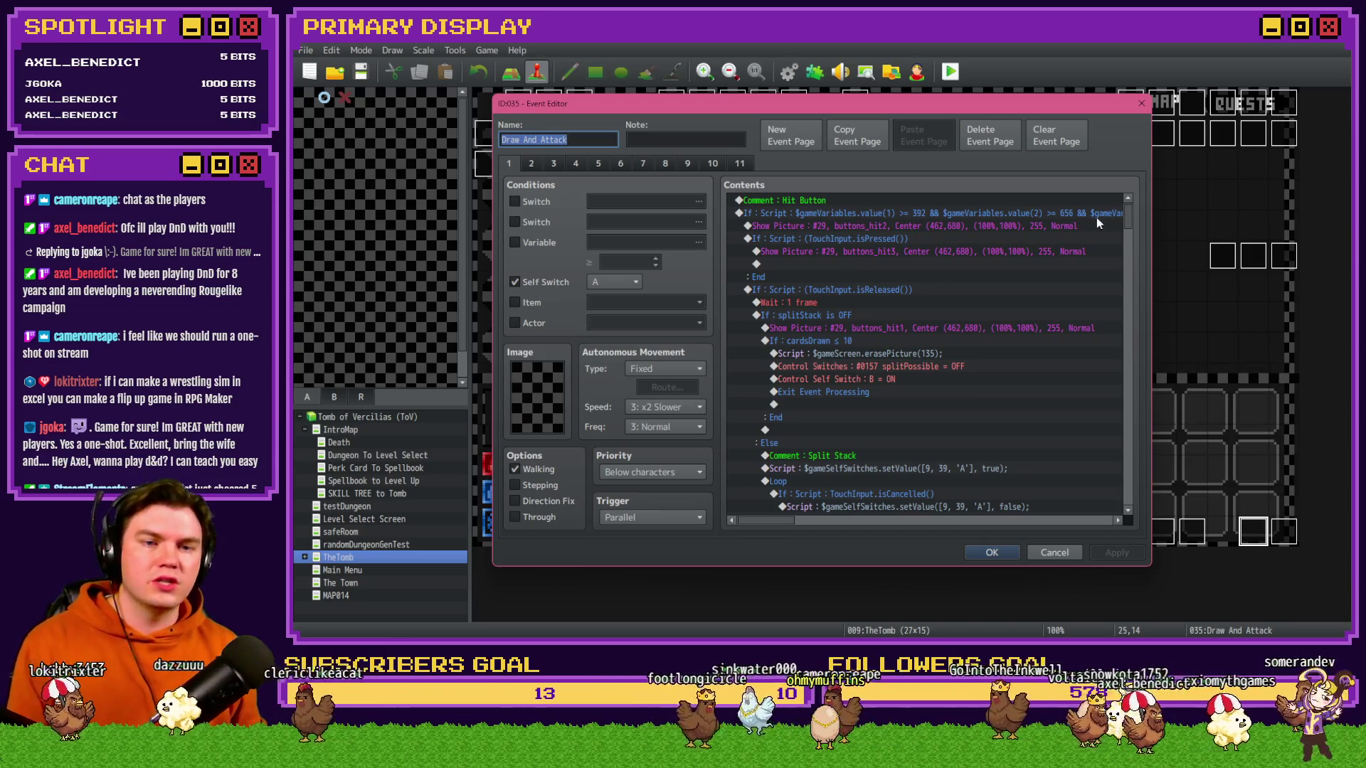
left_click_drag(1128, 216, 1132, 324)
left_click_drag(1133, 337, 1127, 476)
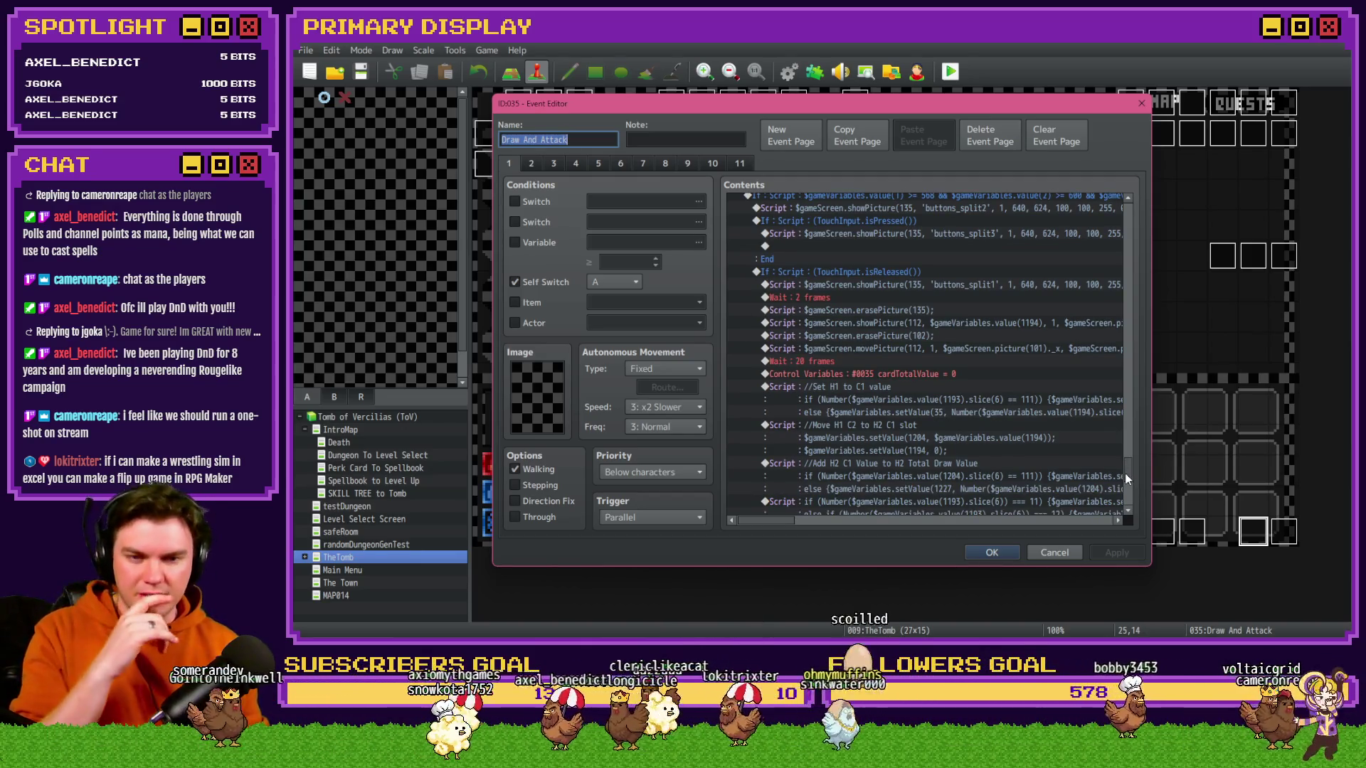
mouse_move(1127, 478)
left_mouse_down()
mouse_move(1127, 498)
mouse_move(1128, 468)
left_mouse_up()
scroll(1128, 467, "up", 1)
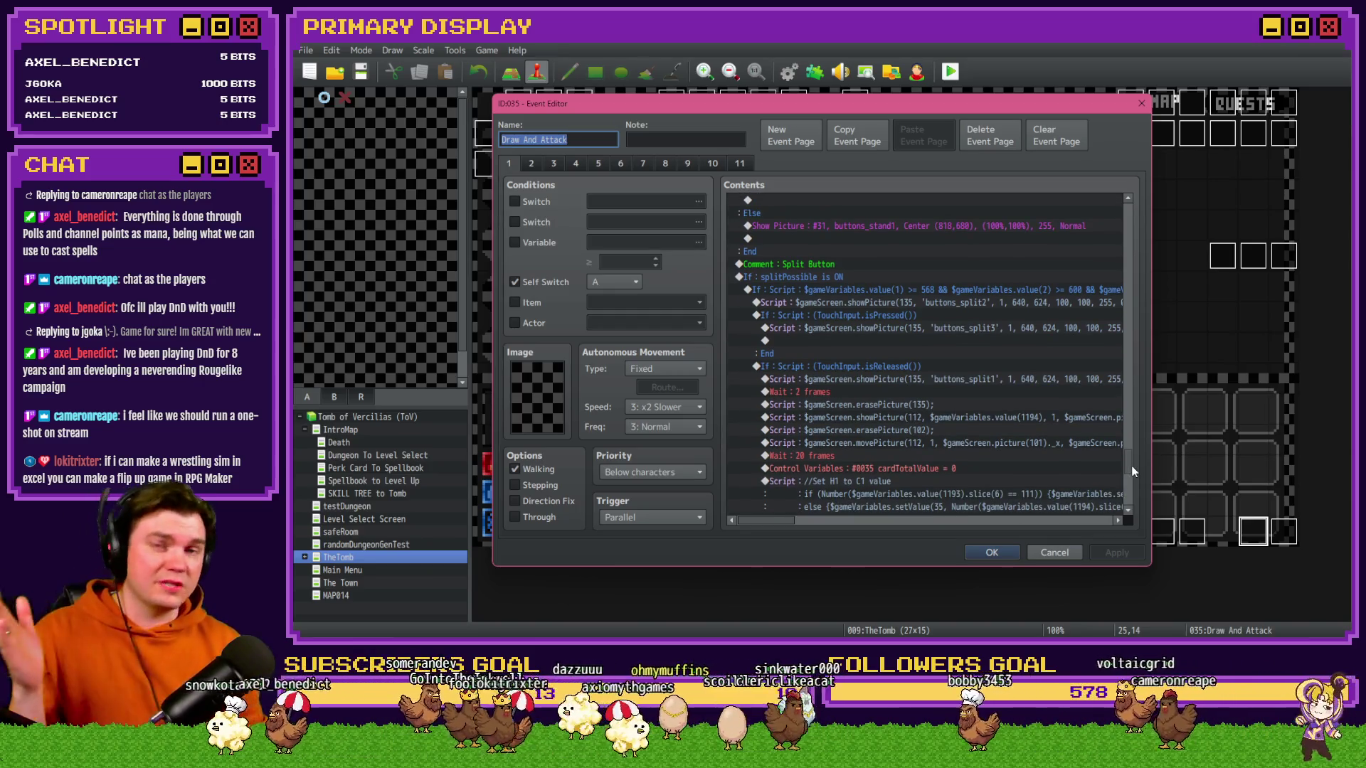
mouse_move(1134, 471)
left_mouse_down()
mouse_move(1134, 503)
mouse_move(1137, 196)
left_mouse_up()
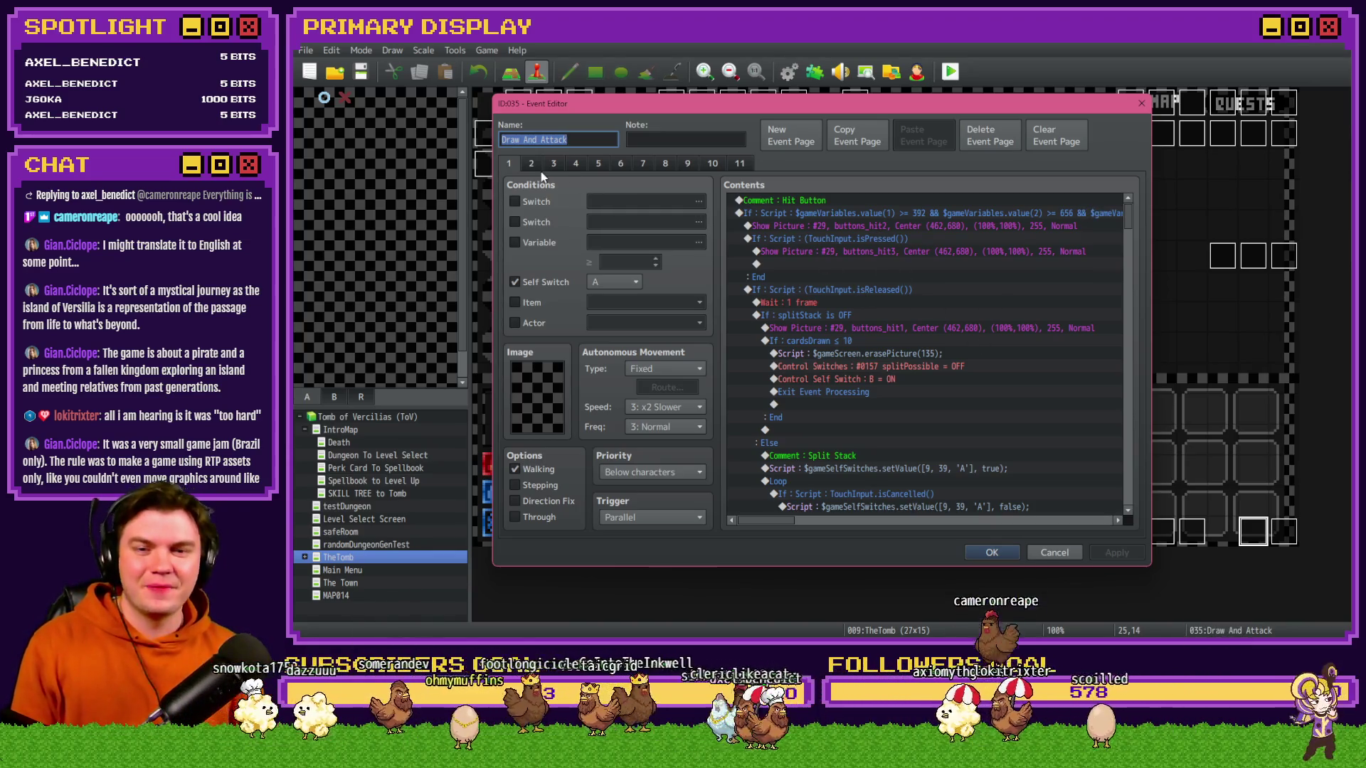
- Scroll past the TouchInput.isReleased logic and move to the Draw And Attack event's second page
scroll(855, 378, "down", 2)
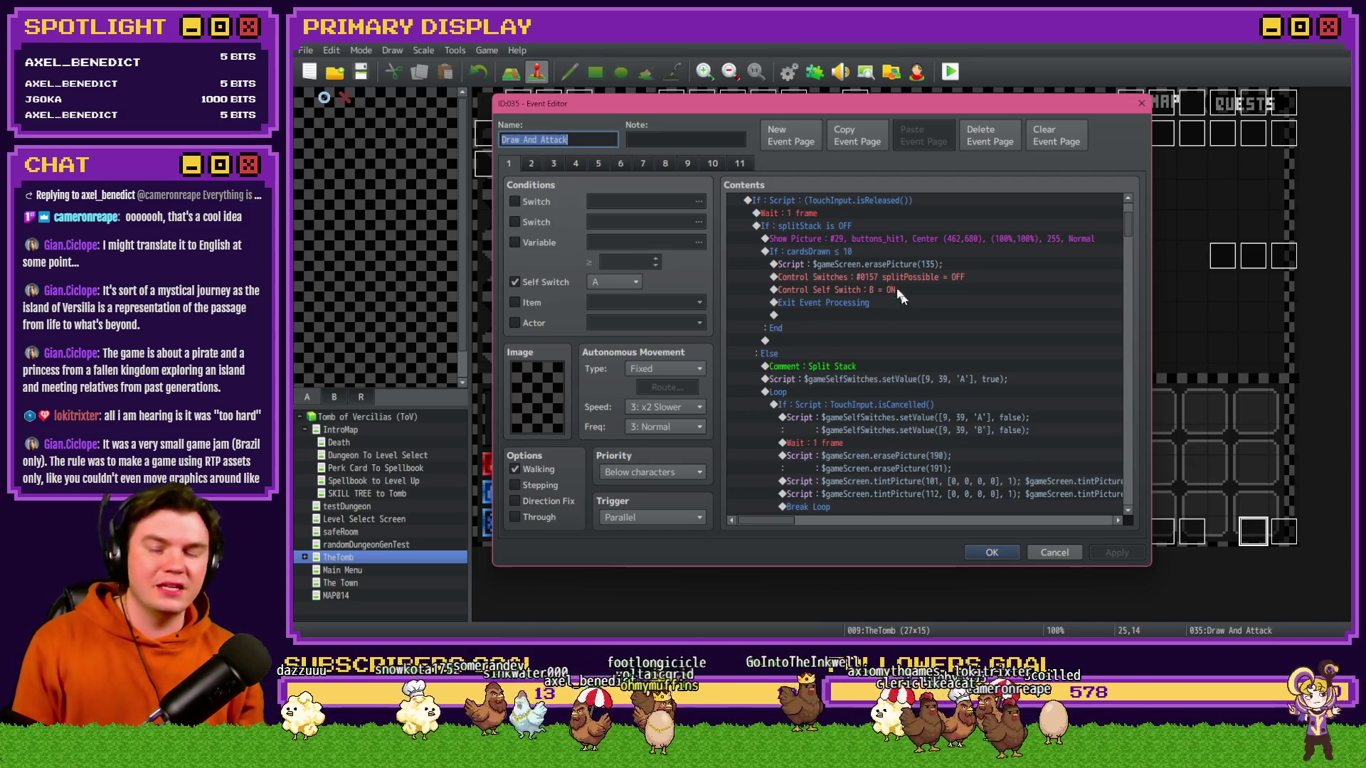
left_click(533, 164)
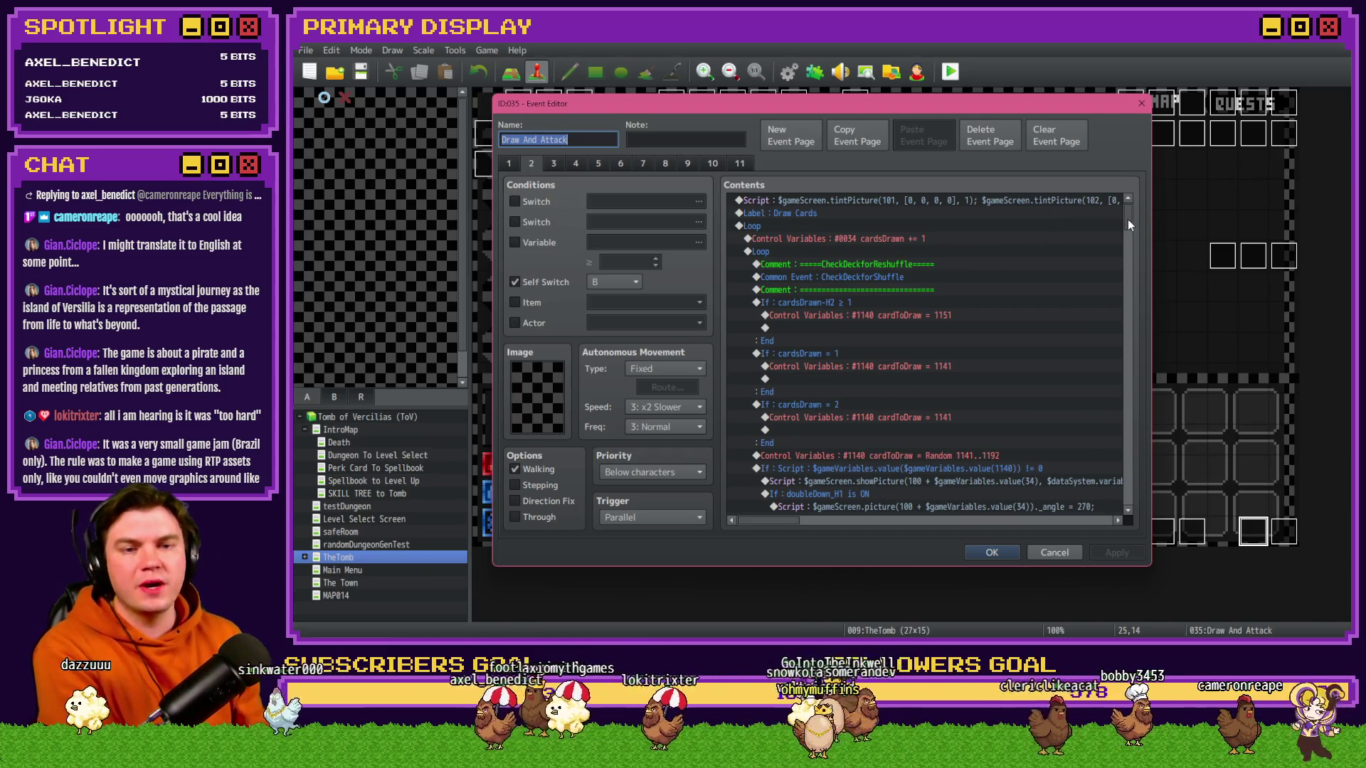
- Scroll page 2's Draw Cards loop and select the If : cardsDrawn-H2 ≥ 1 conditional block
left_click_drag(1128, 219, 1126, 221)
scroll(1127, 226, "up", 1)
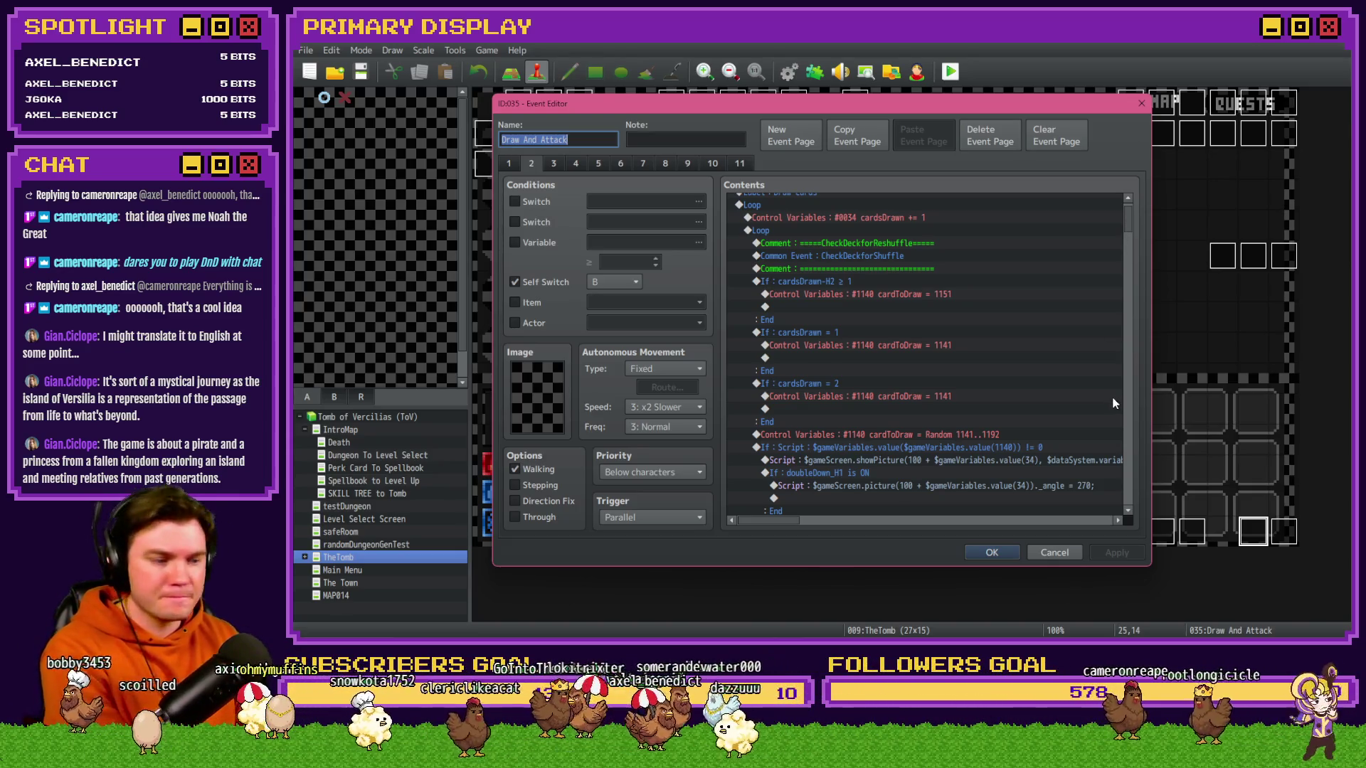
scroll(994, 467, "down", 2)
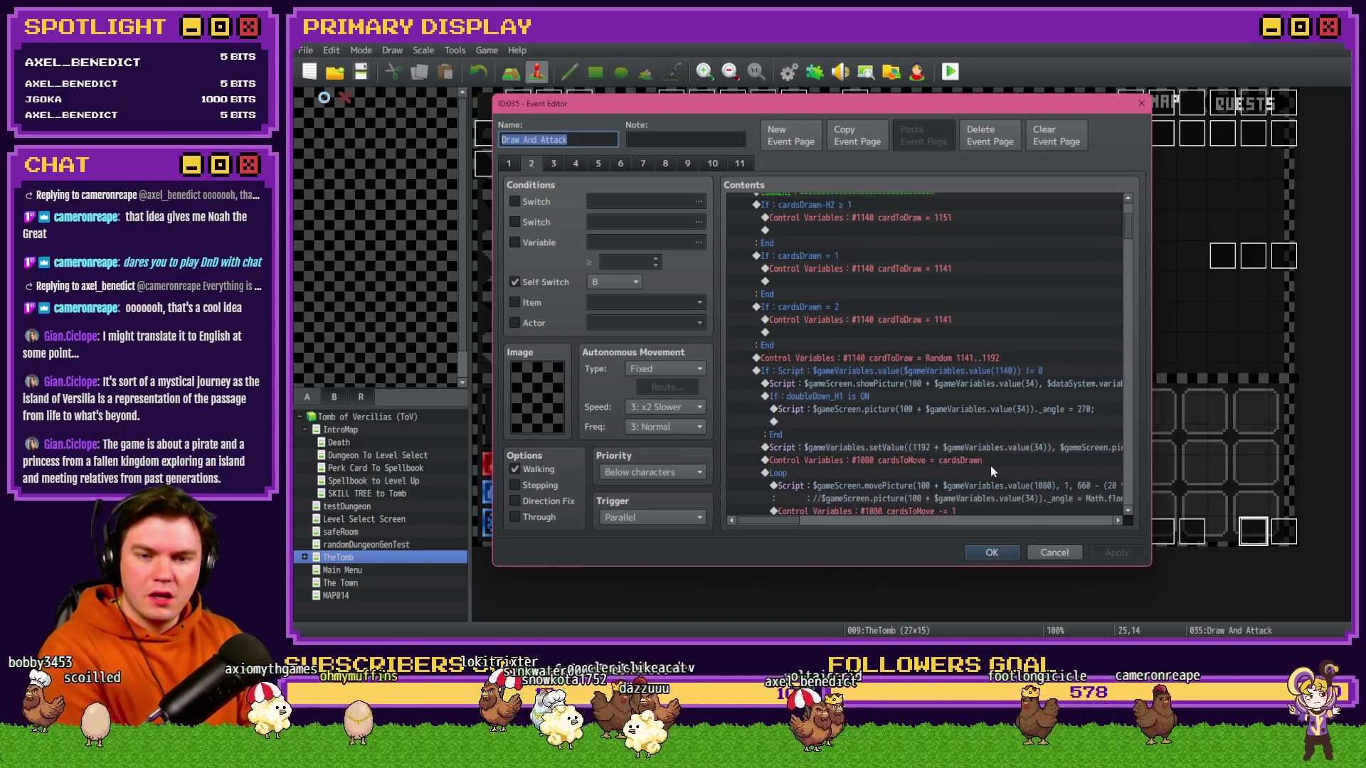
scroll(985, 434, "up", 2)
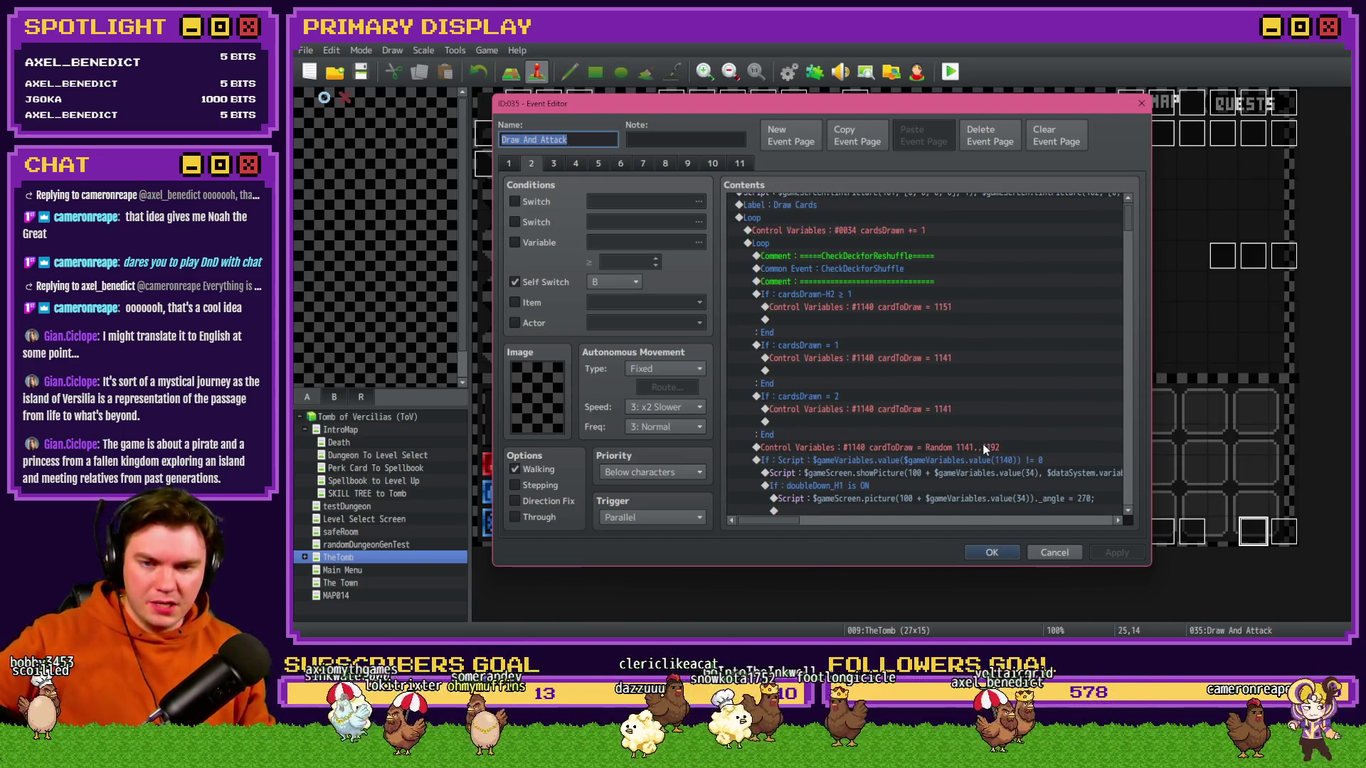
left_click(870, 298)
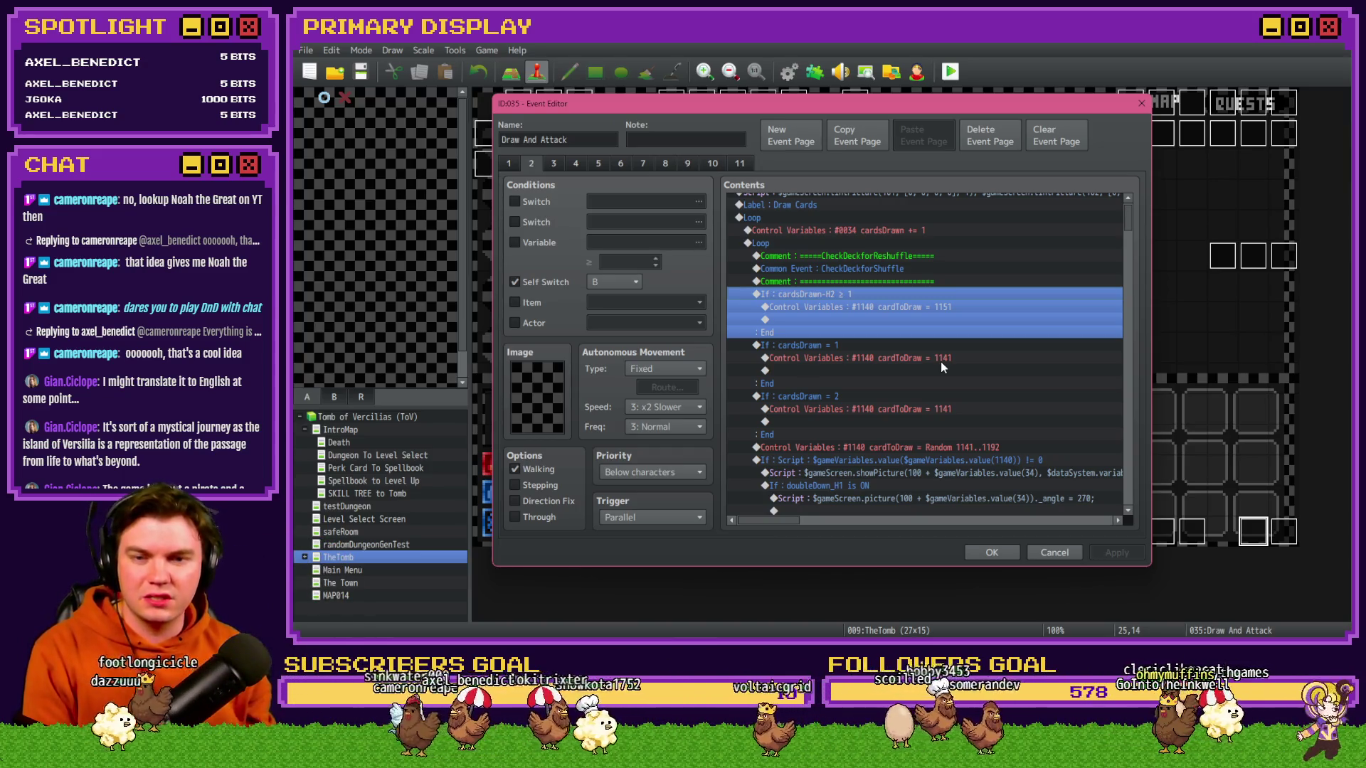
- Delete the cardsDrawn-H2, cardsDrawn = 1 and cardsDrawn = 2 blocks, then bring the YouTube browser forward
key("Delete")
key("Delete")
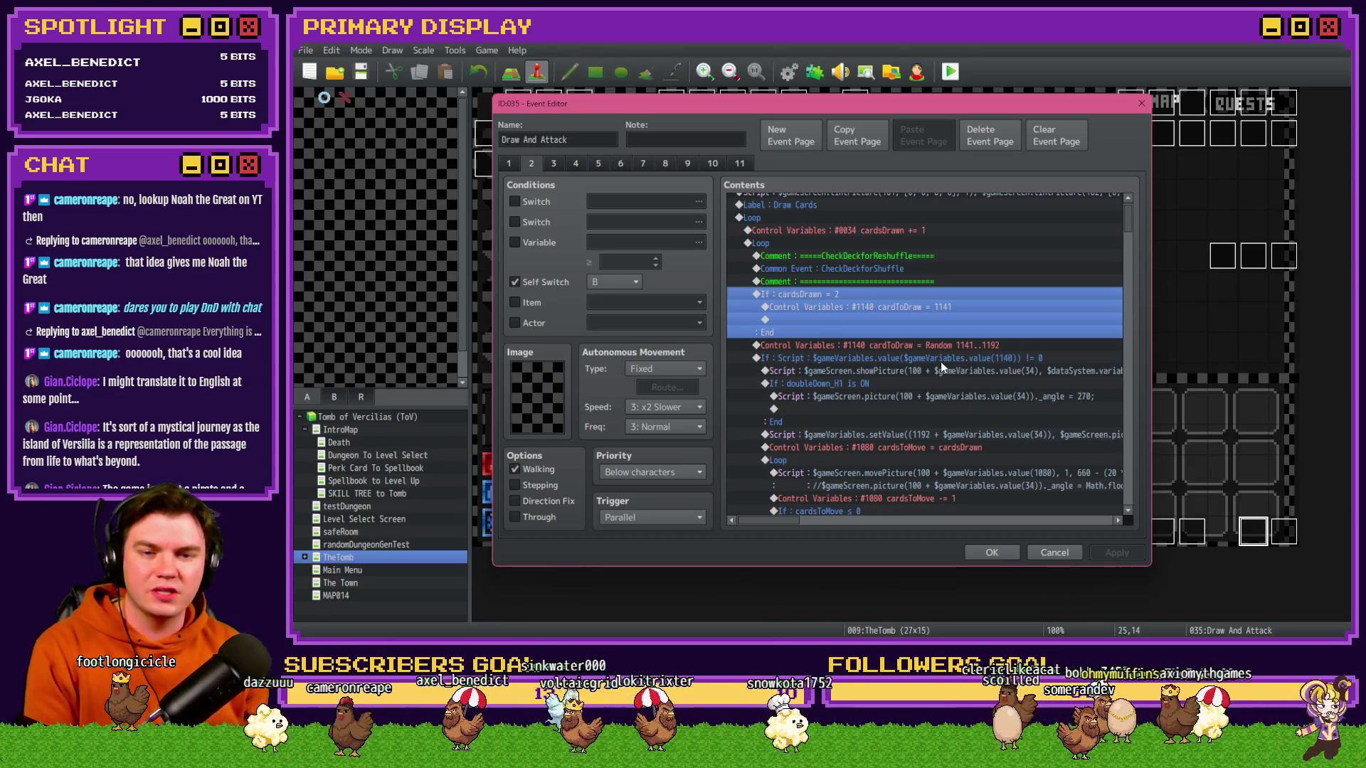
key("Delete")
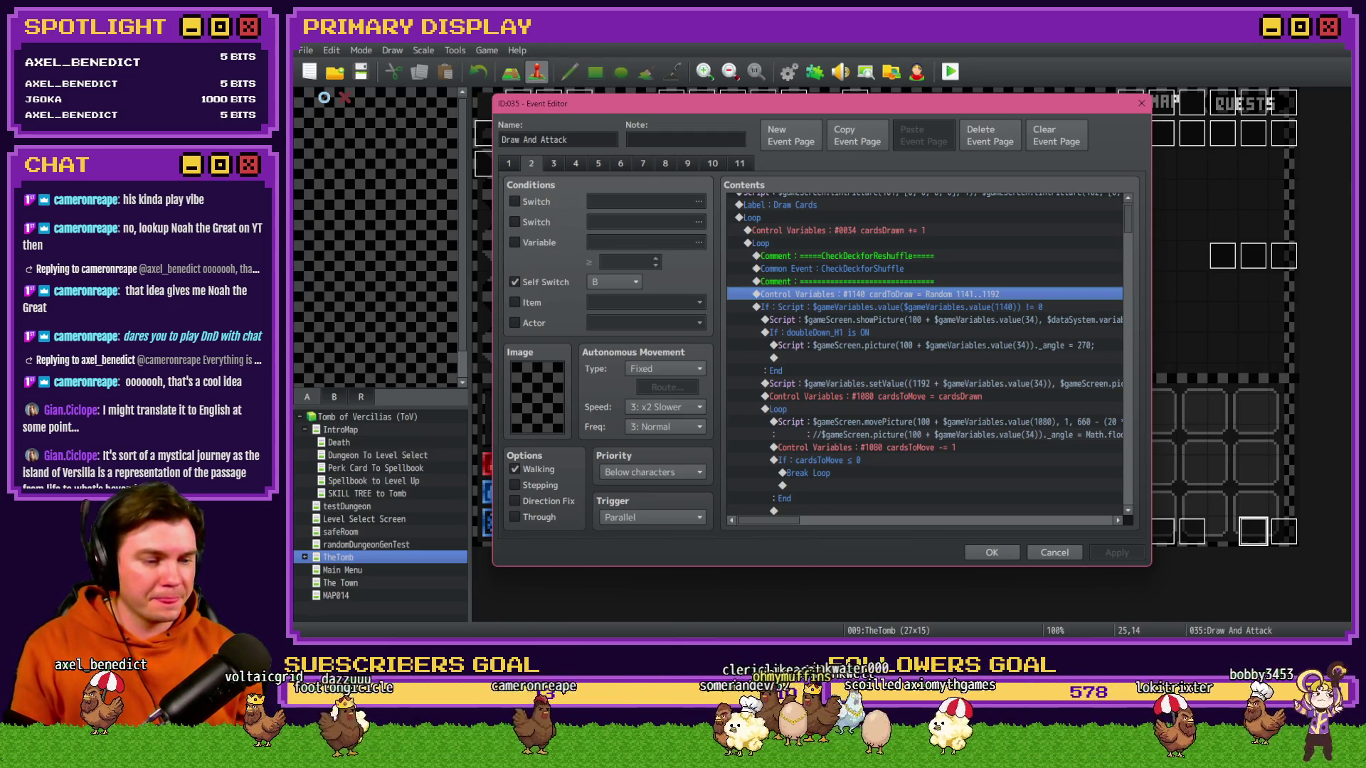
key("alt+Tab")
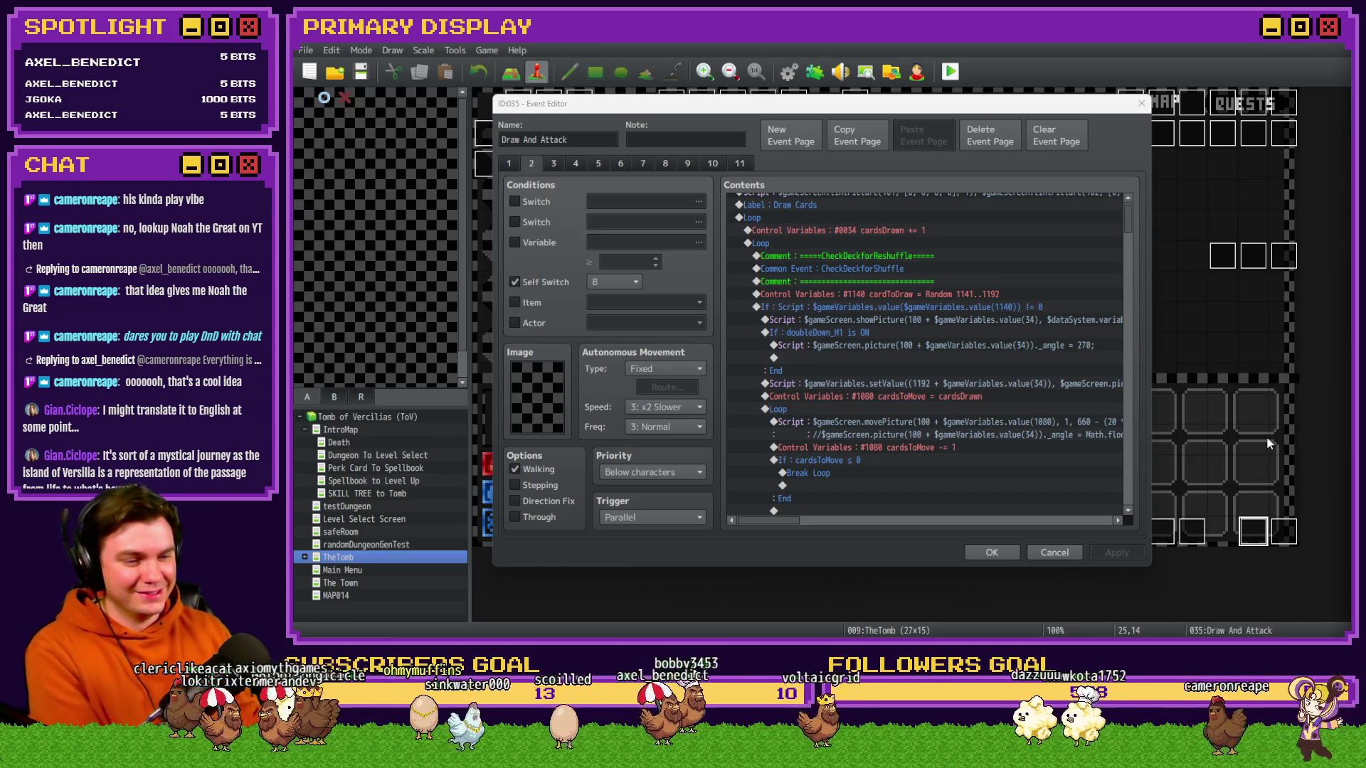
left_click(993, 112)
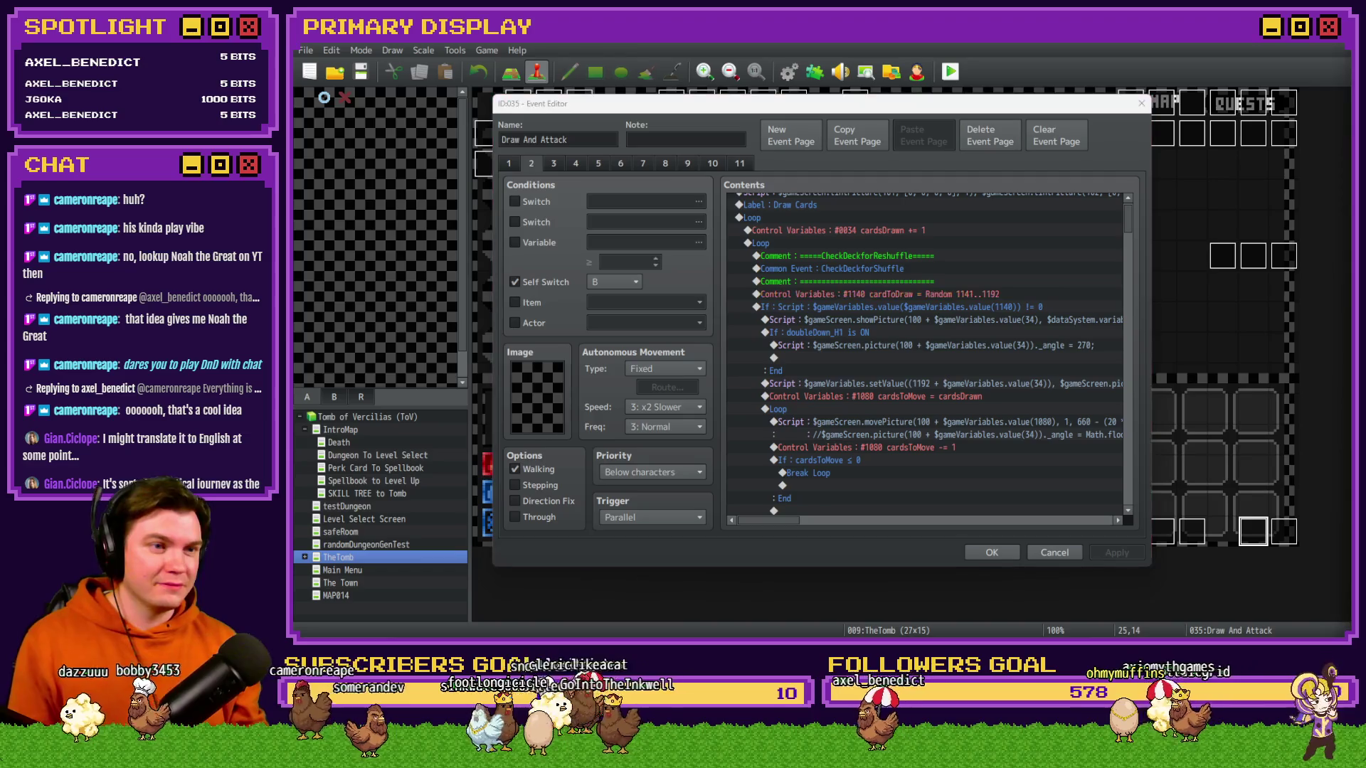
left_click_drag(960, 100, 960, 46)
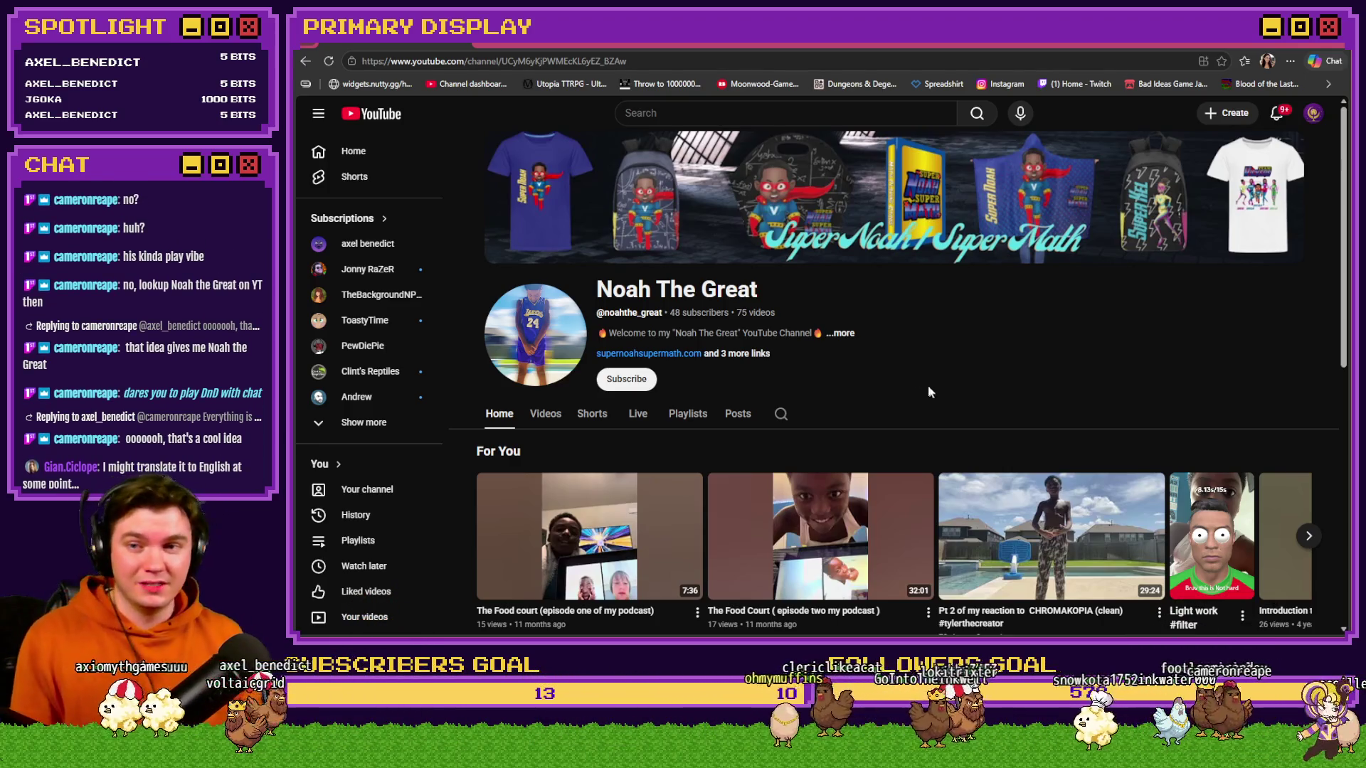
- Highlight the 'Noah The Great' channel name on its YouTube page
left_click_drag(602, 285, 769, 292)
- Go back to the 'Noah the Great' Google results and read the AI Overview about Noah Kahan
left_click(806, 298)
key("alt+Left")
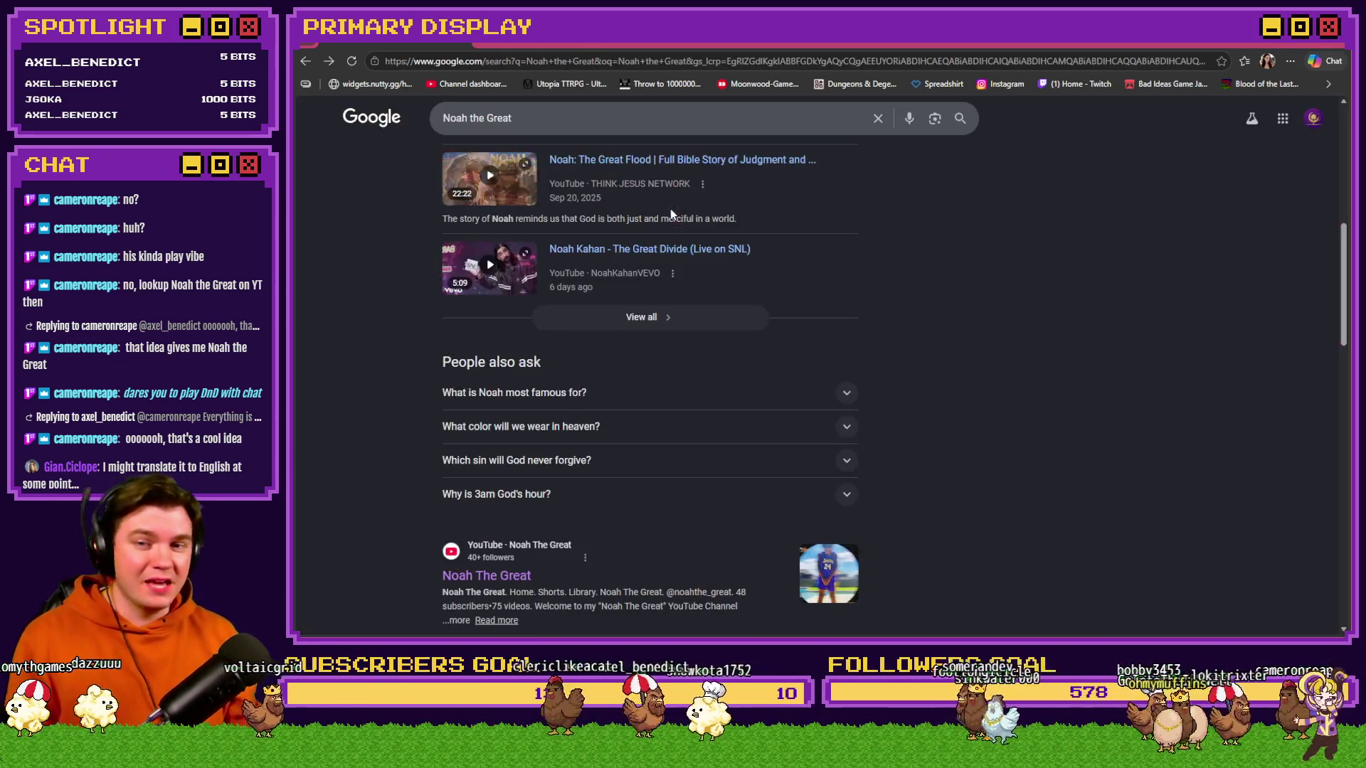
scroll(969, 445, "up", 2)
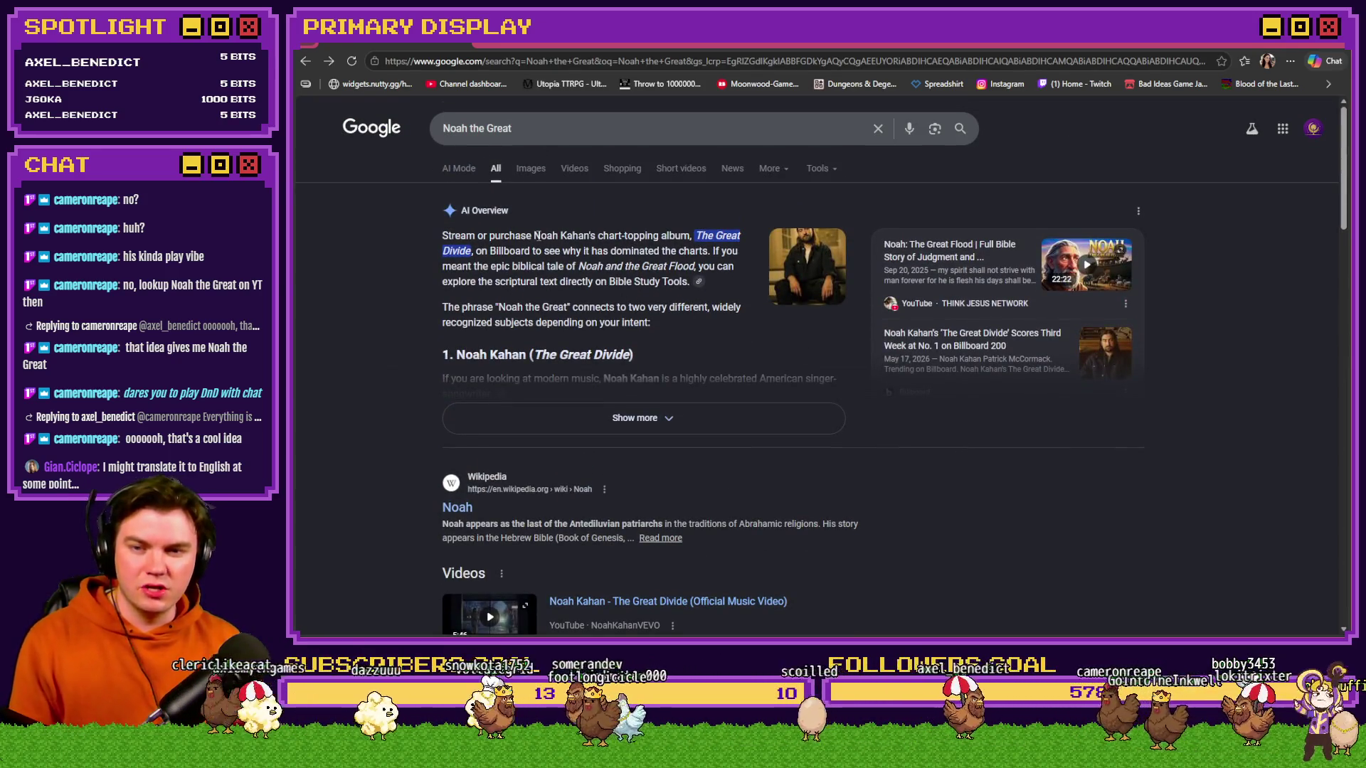
left_click_drag(538, 236, 695, 242)
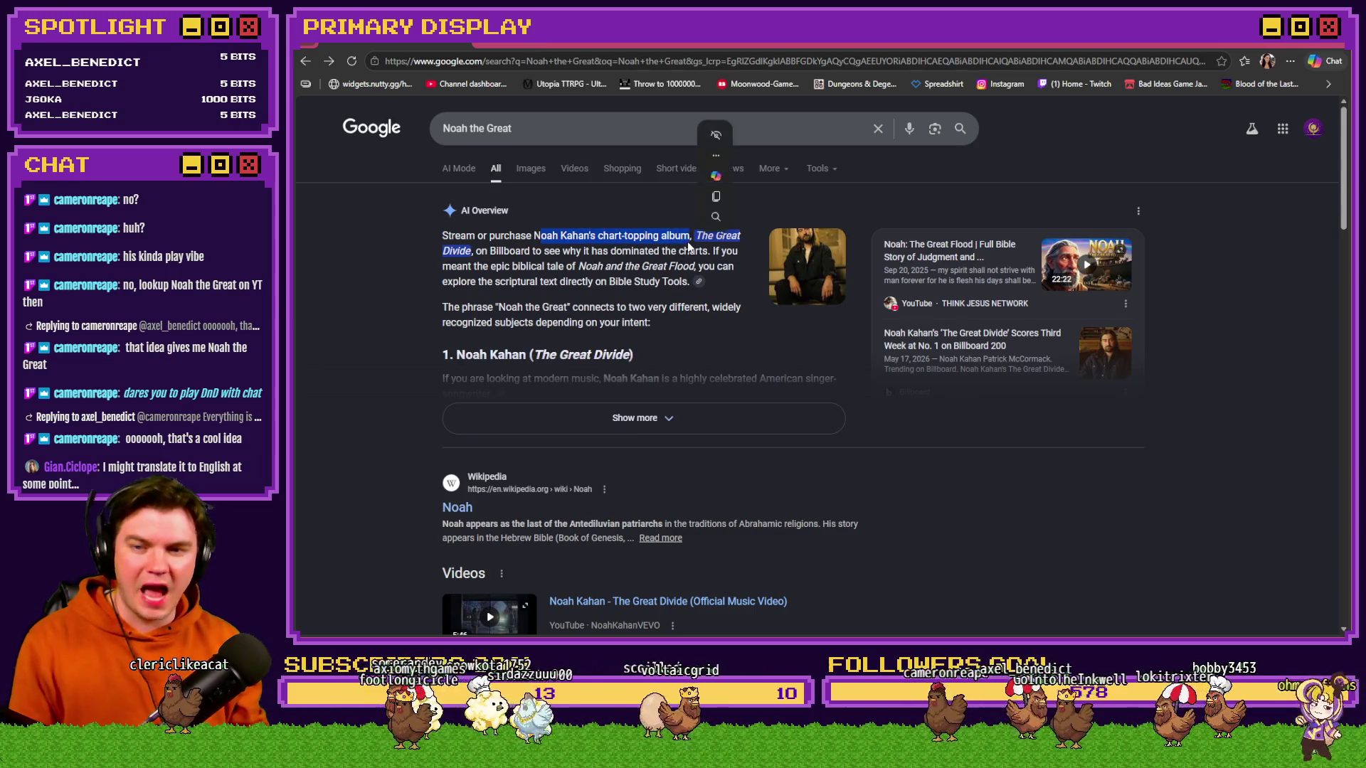
left_click(391, 250)
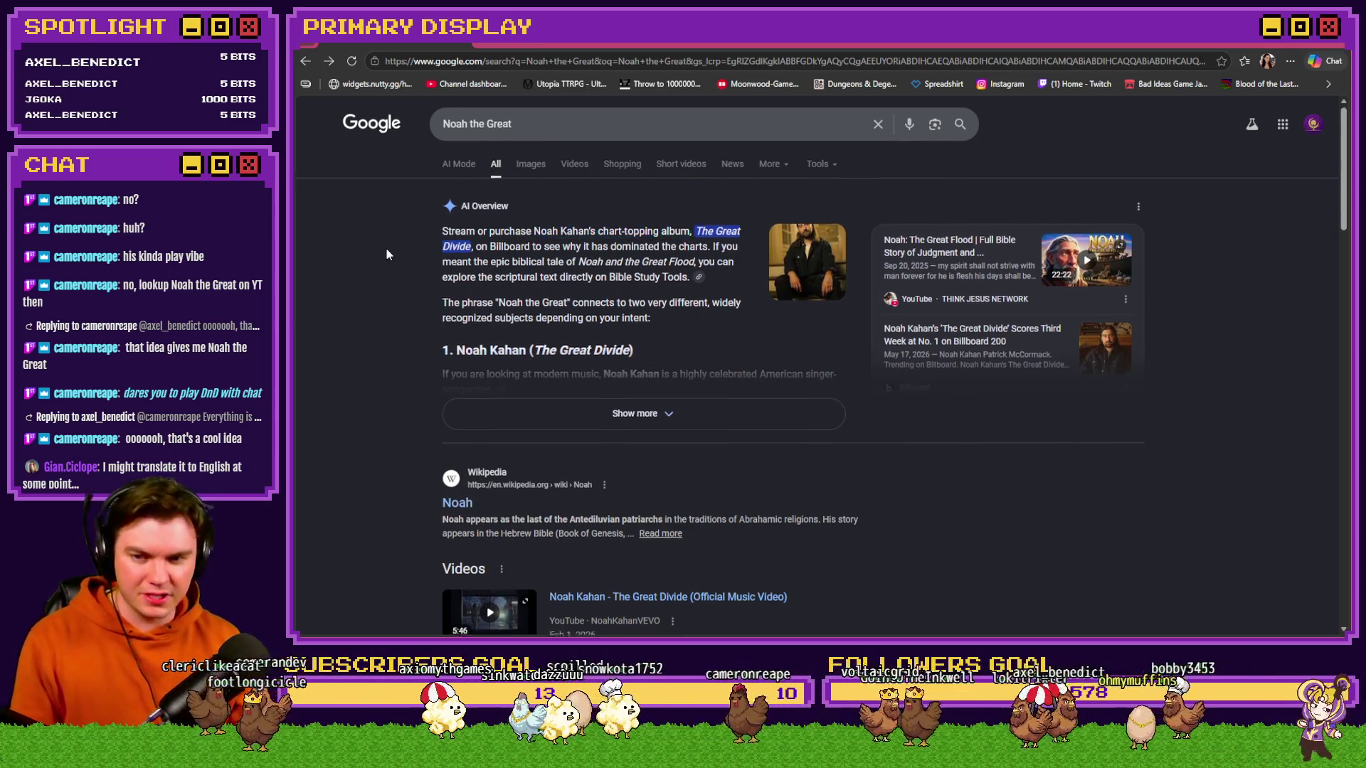
- Scroll past the Wikipedia snippet and People also ask to the YouTube Noah The Great result
scroll(388, 253, "down", 3)
left_click_drag(417, 298, 797, 355)
left_click(1026, 377)
scroll(1026, 380, "down", 2)
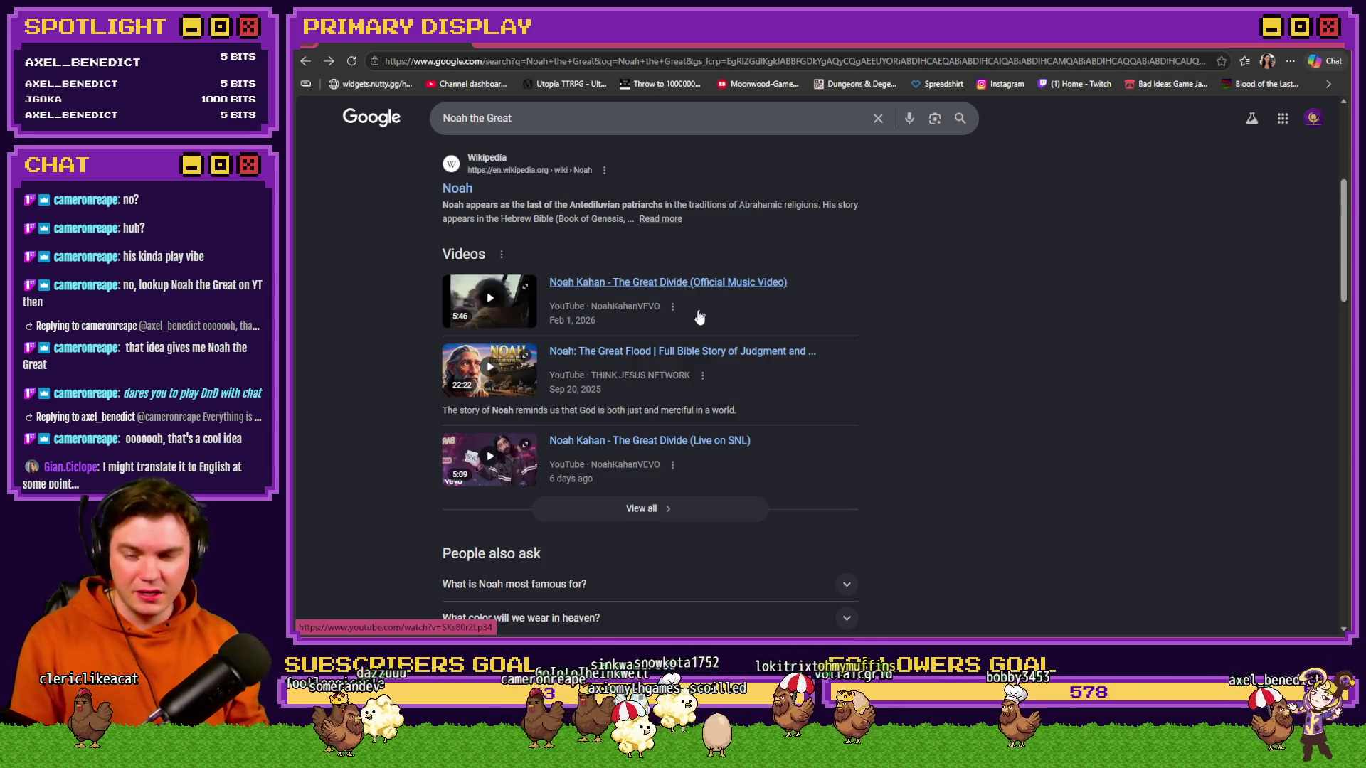
scroll(683, 335, "down", 2)
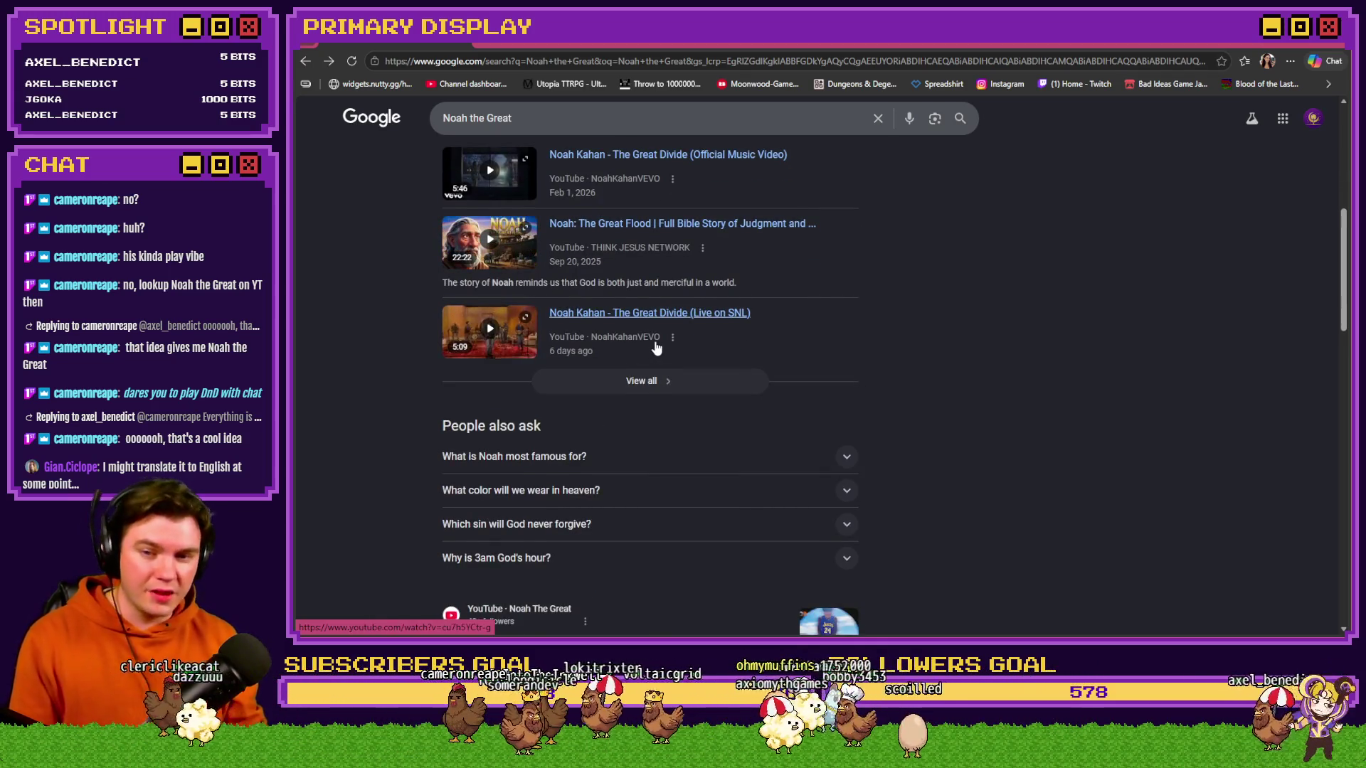
scroll(656, 347, "down", 5)
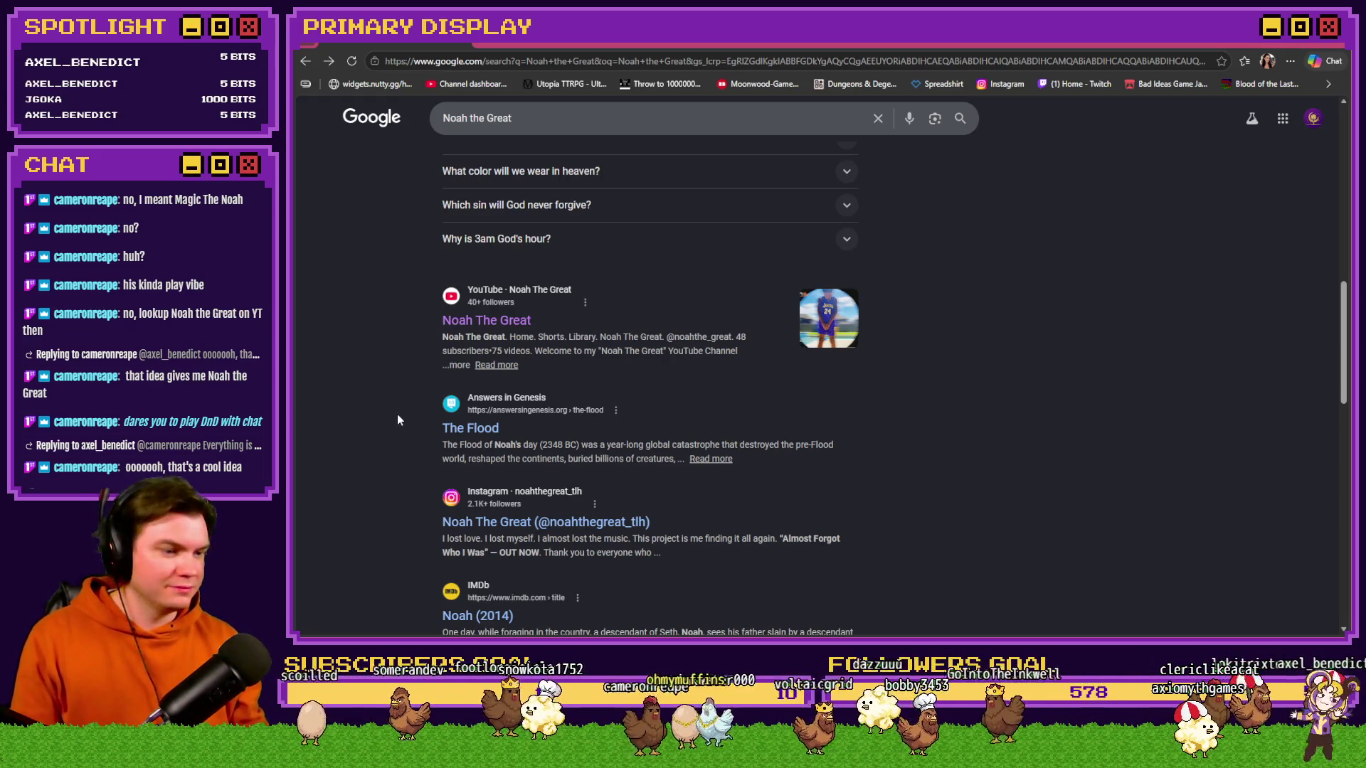
- Bring the Magic The Noah YouTube channel over Trello, maximize it, and open its About details
left_click(569, 46)
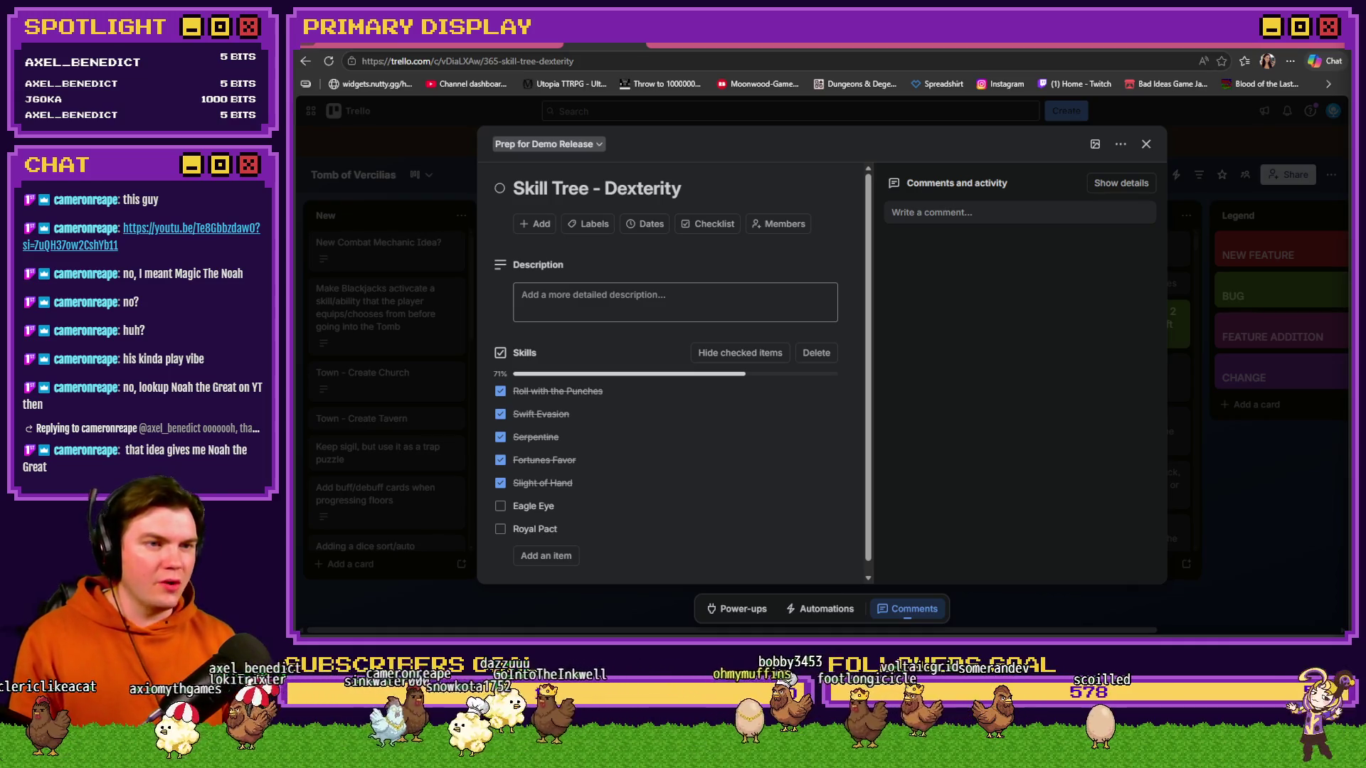
left_click_drag(1365, 87, 1189, 87)
double_click(1188, 87)
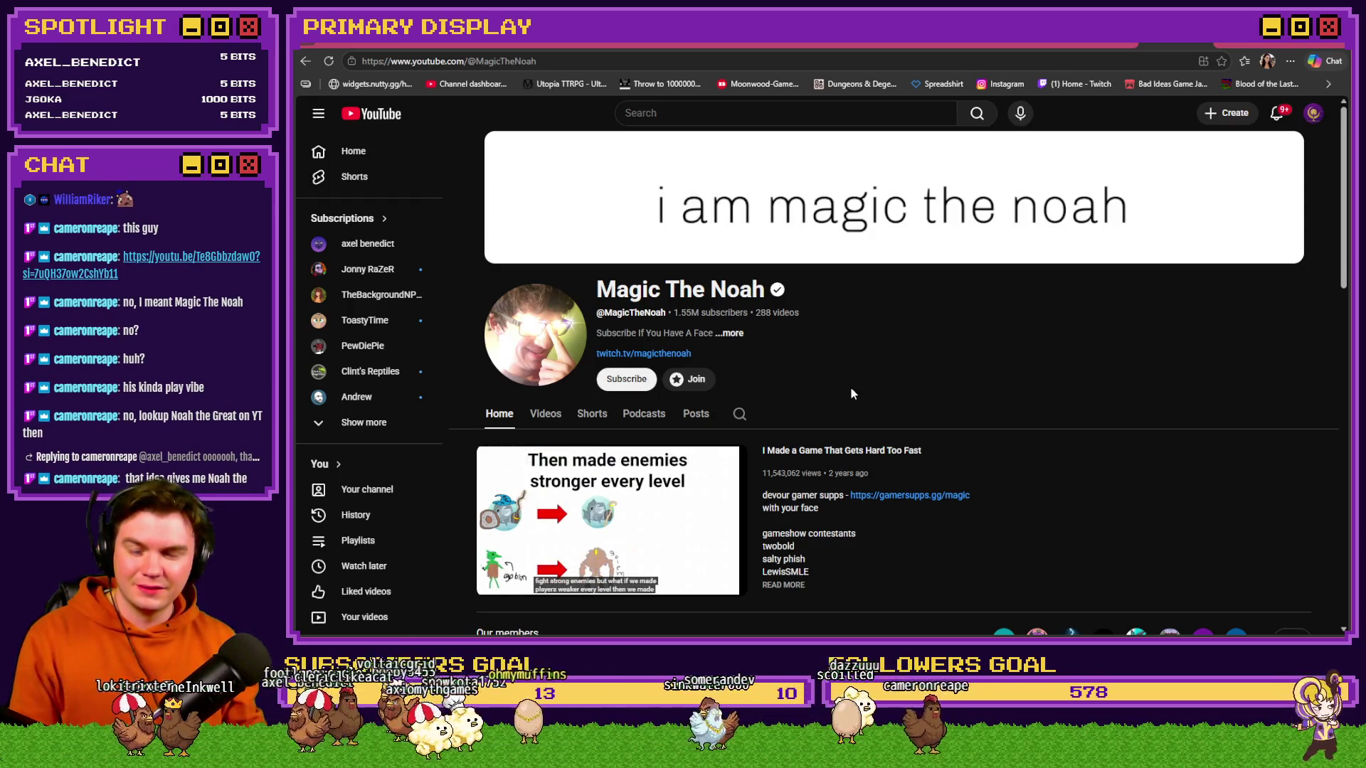
left_click(754, 337)
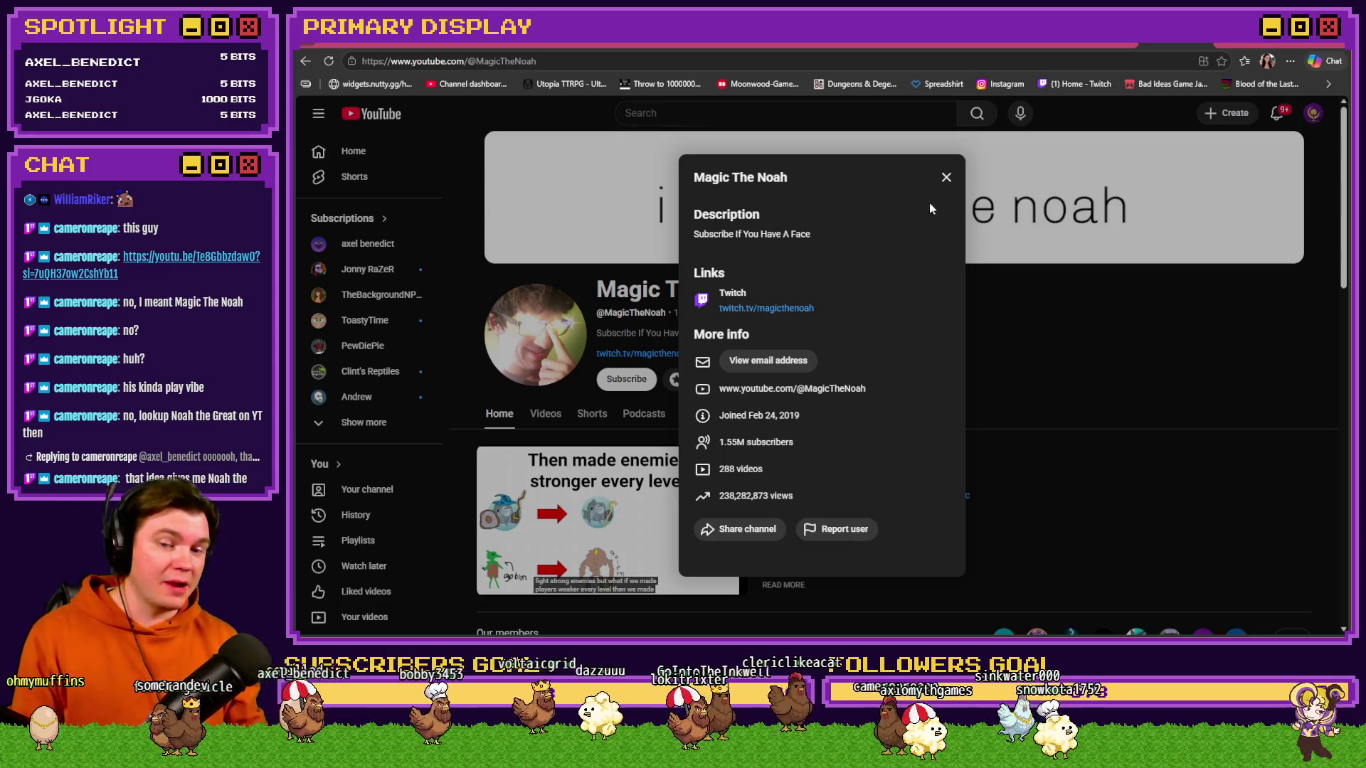
- Close the About dialog and browse the Magic The Noah channel's Popular videos shelf
left_click(947, 178)
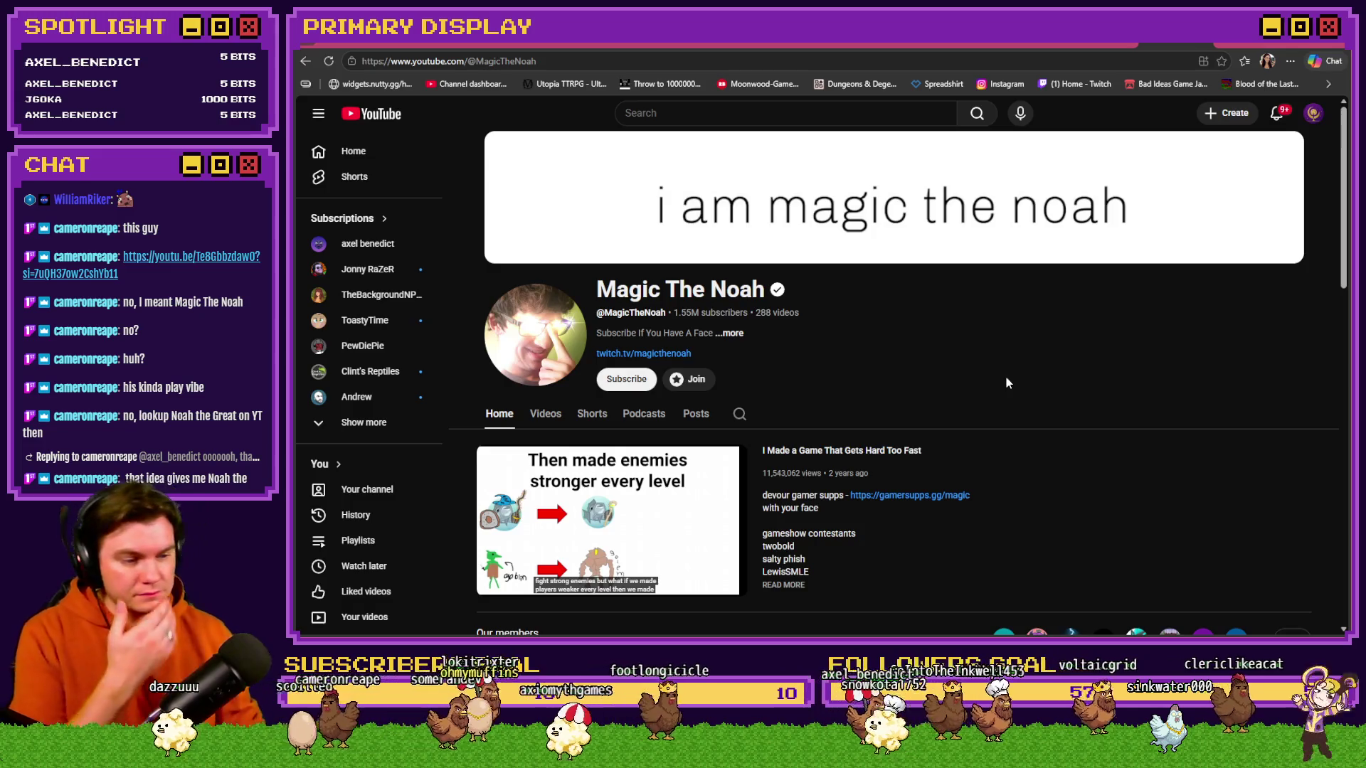
scroll(1006, 376, "down", 5)
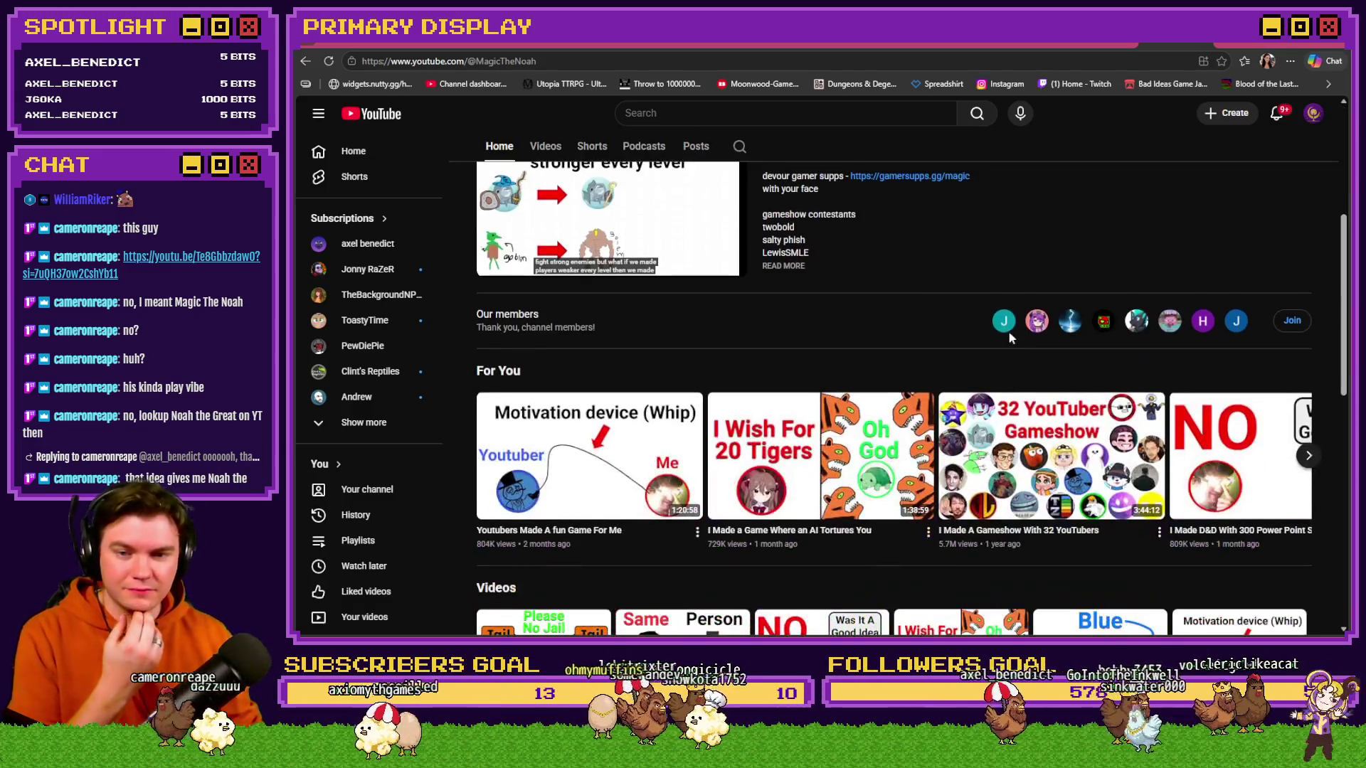
scroll(875, 334, "down", 3)
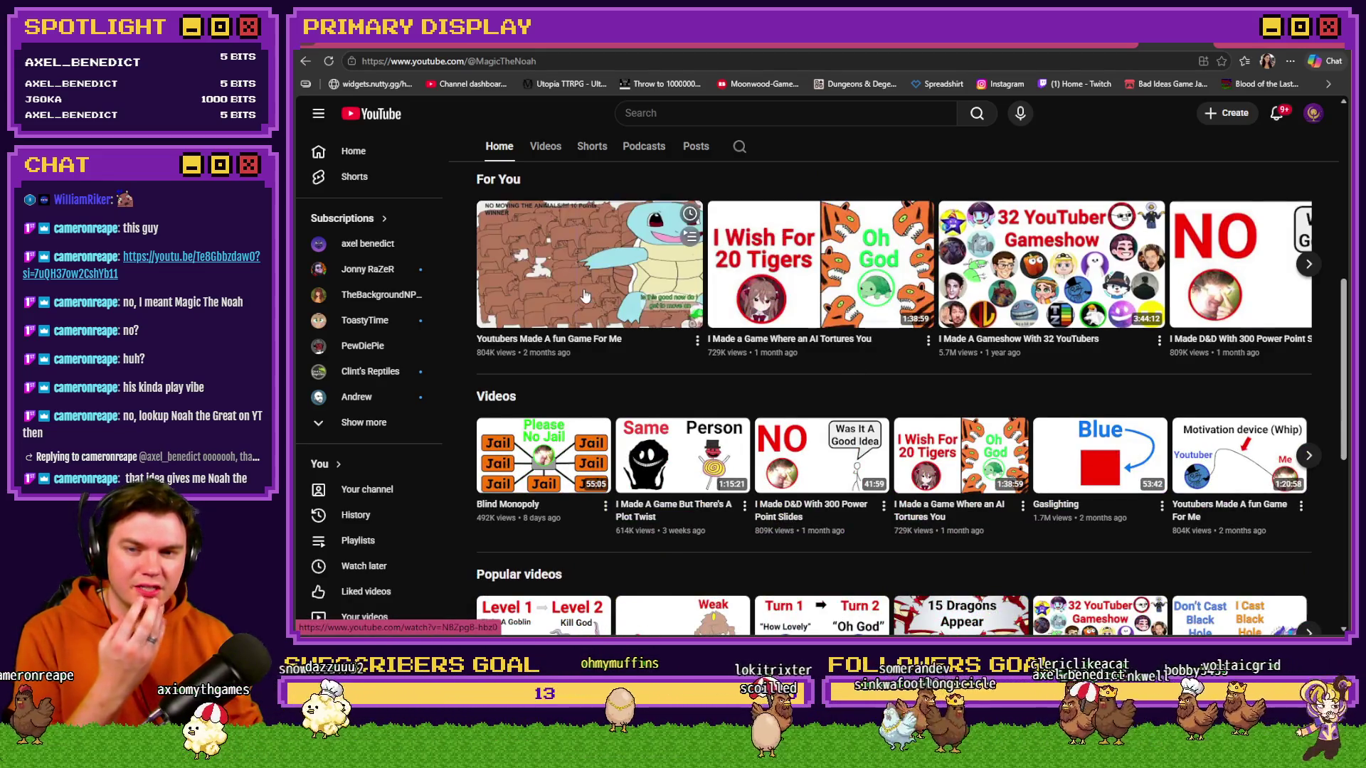
scroll(605, 320, "down", 2)
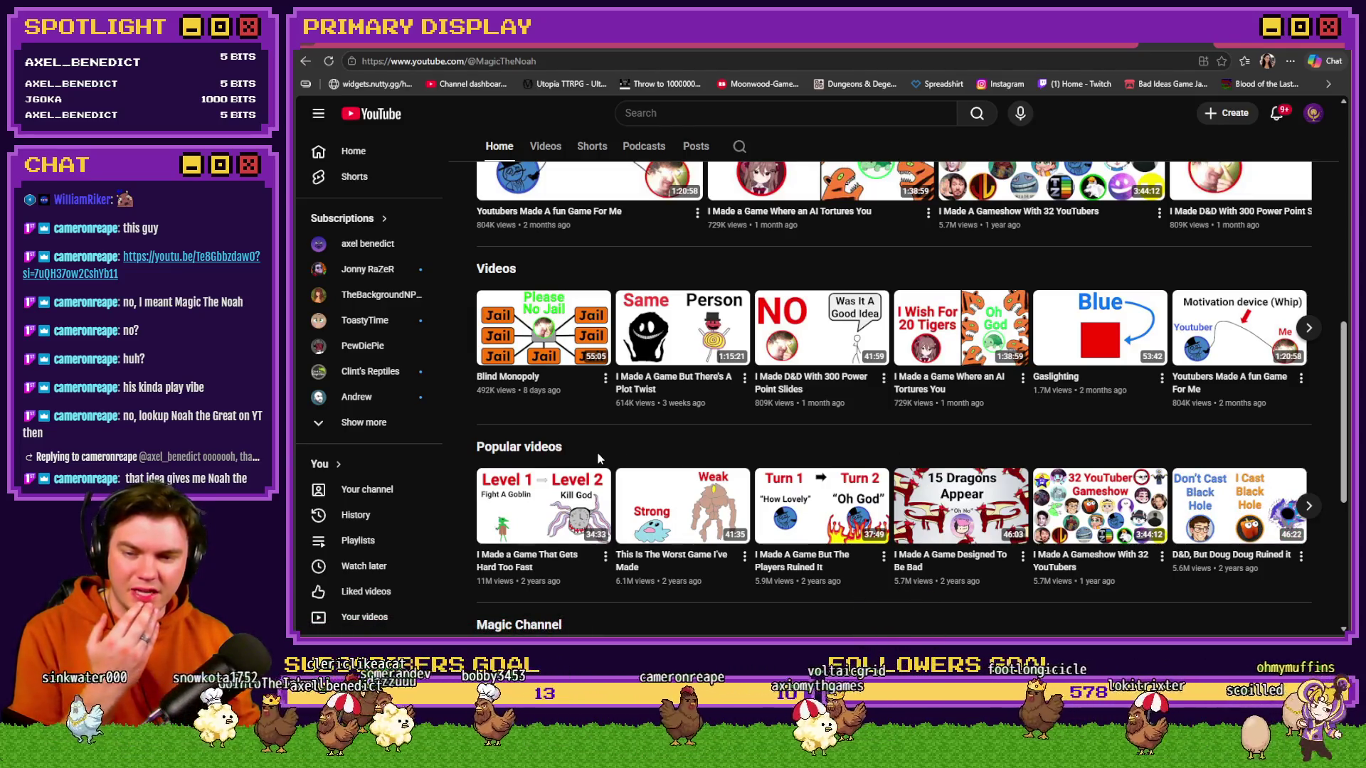
scroll(594, 462, "down", 2)
mouse_move(519, 406)
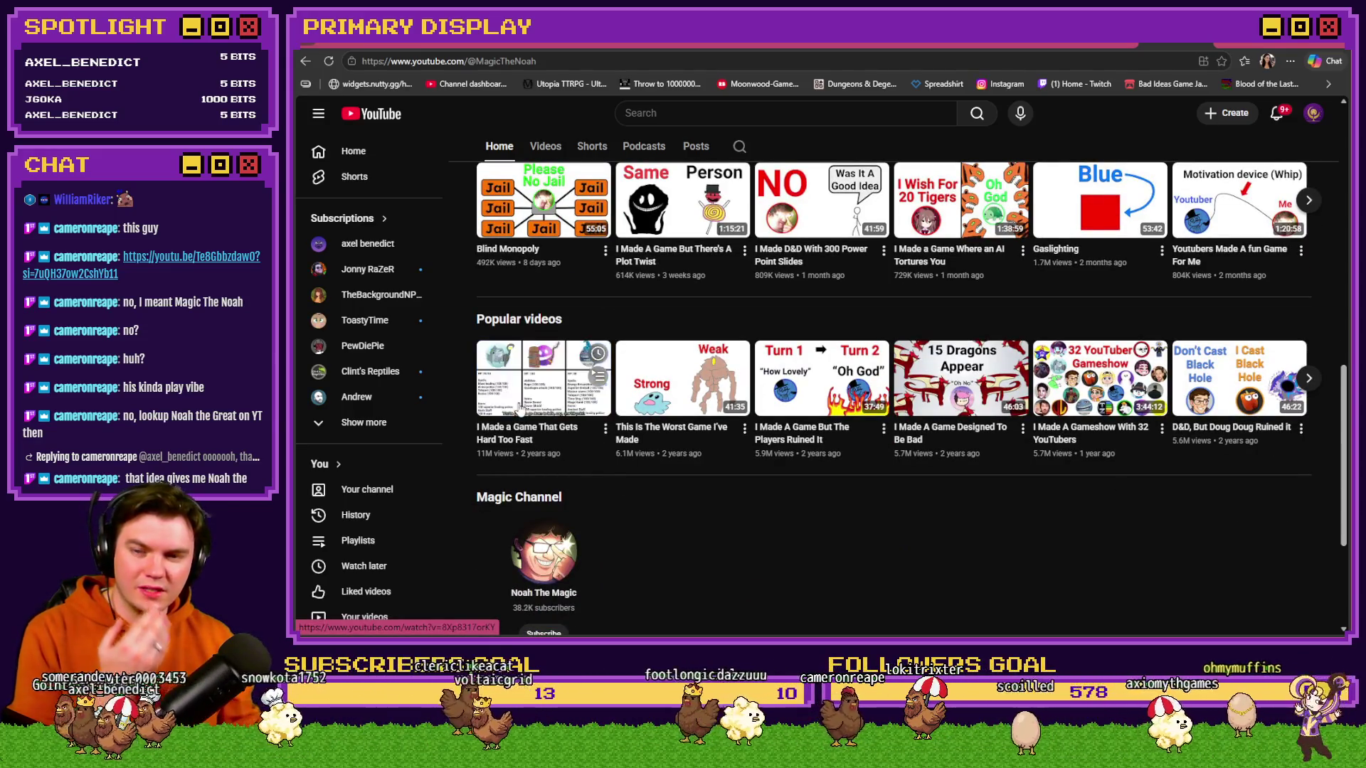
mouse_move(831, 396)
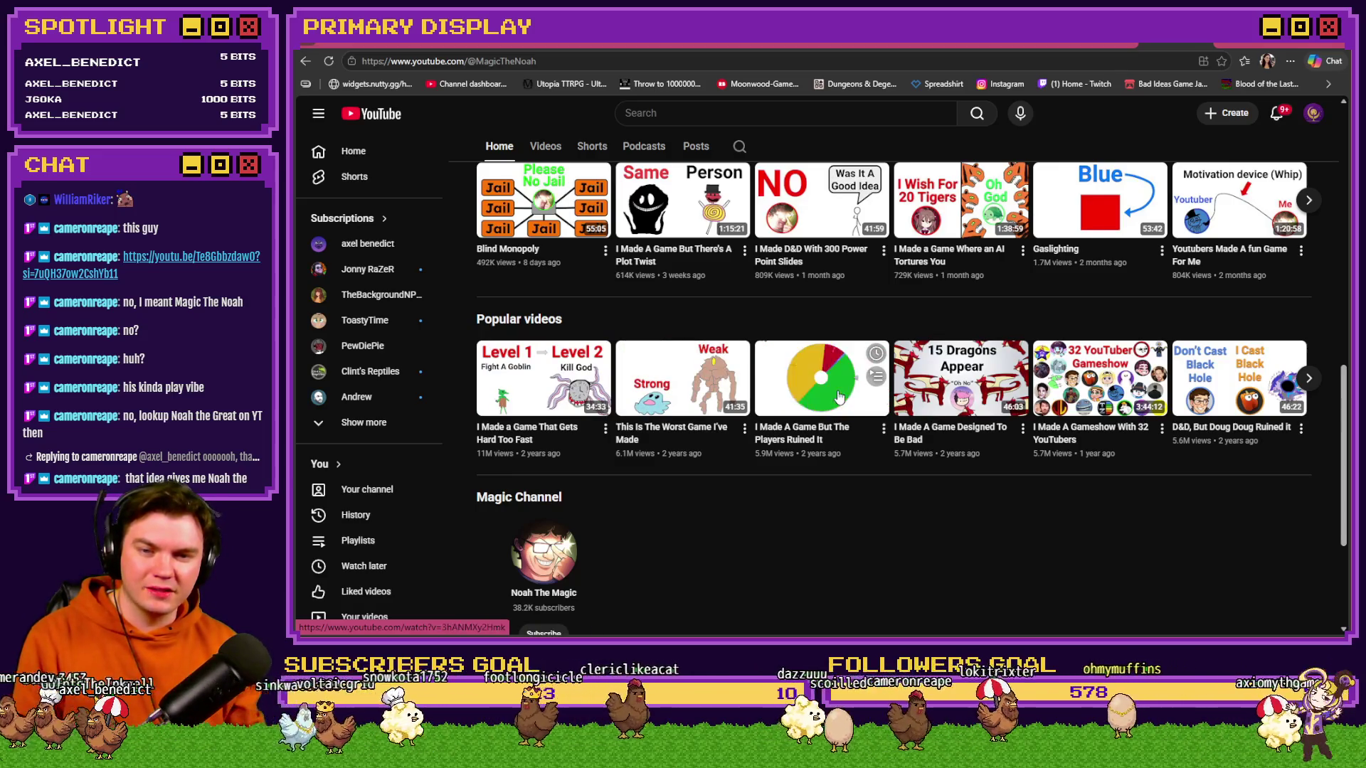
mouse_move(1100, 392)
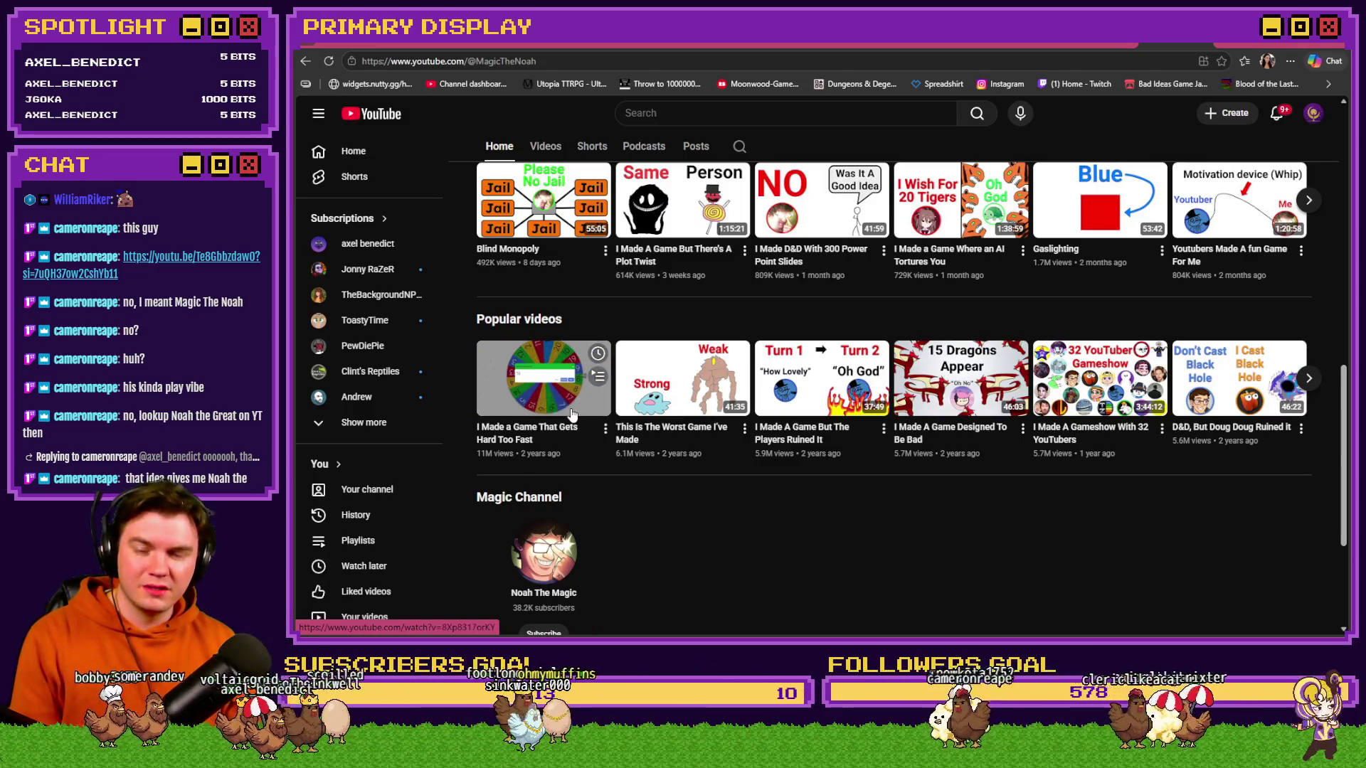
mouse_move(715, 406)
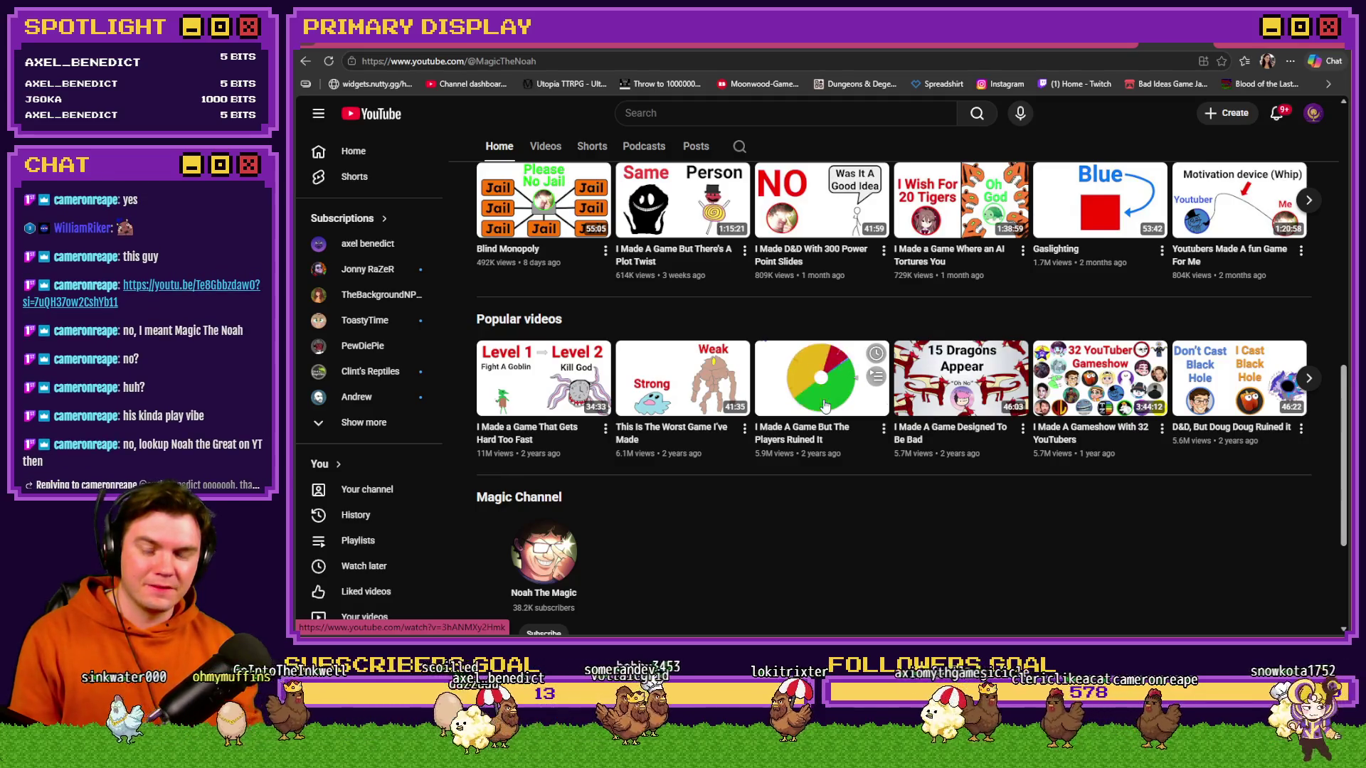
mouse_move(937, 403)
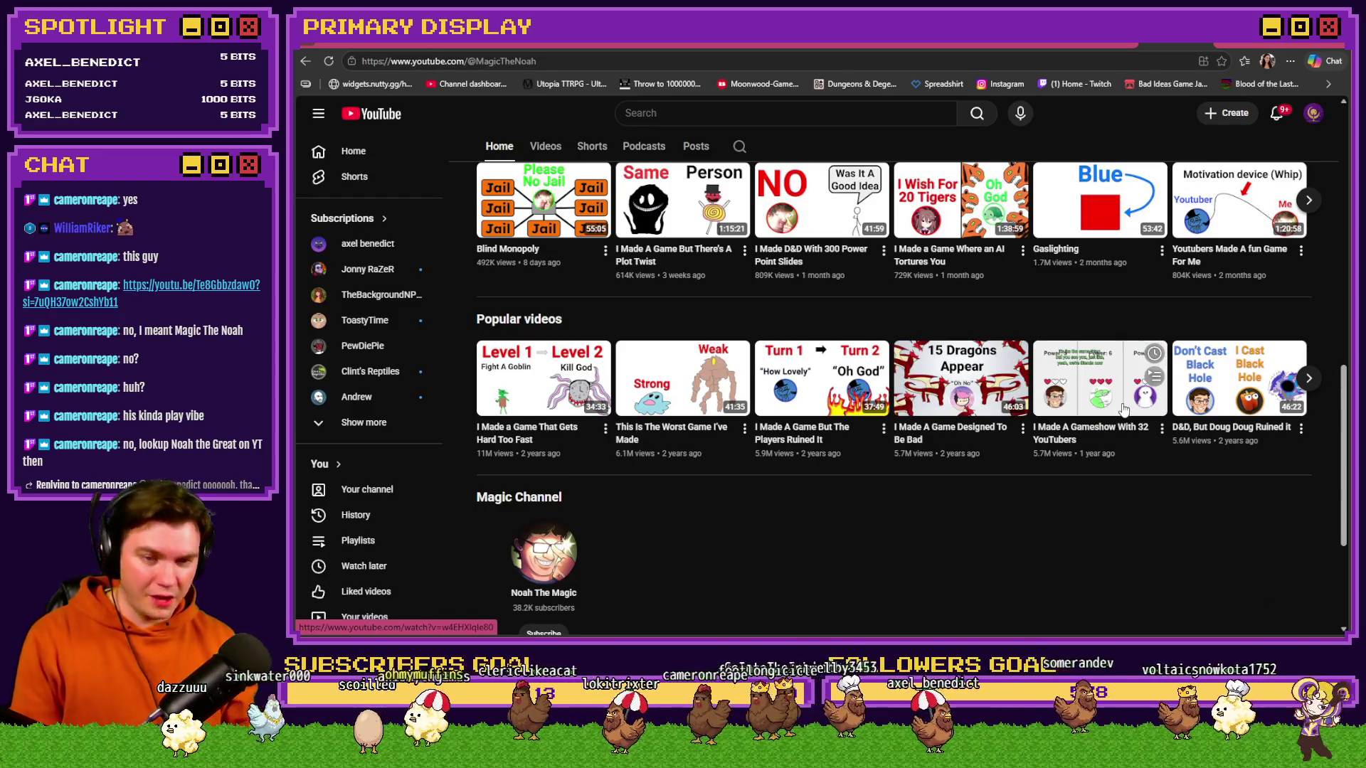
mouse_move(1230, 405)
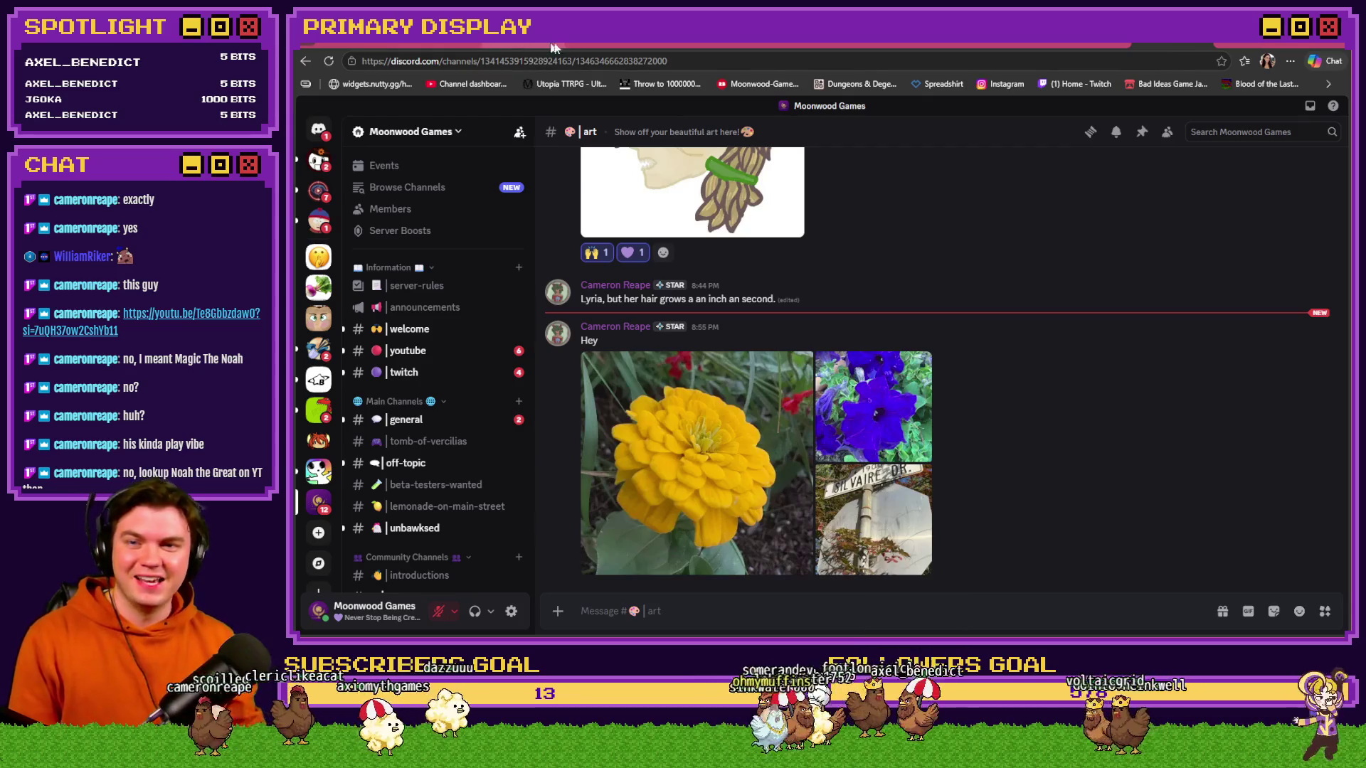
- Return via the Skill Tree - Dexterity Trello card to the RPG Maker Draw And Attack editor
left_click(607, 47)
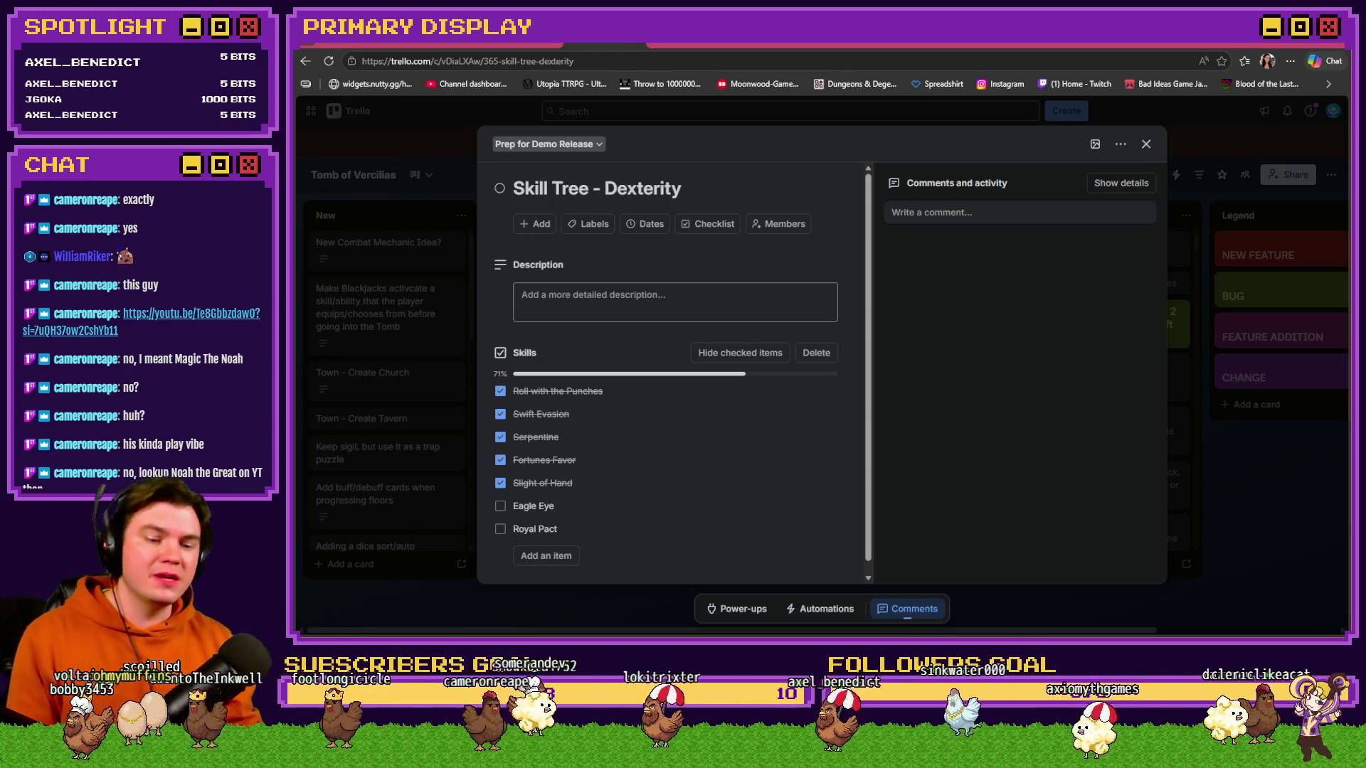
key("alt+Tab")
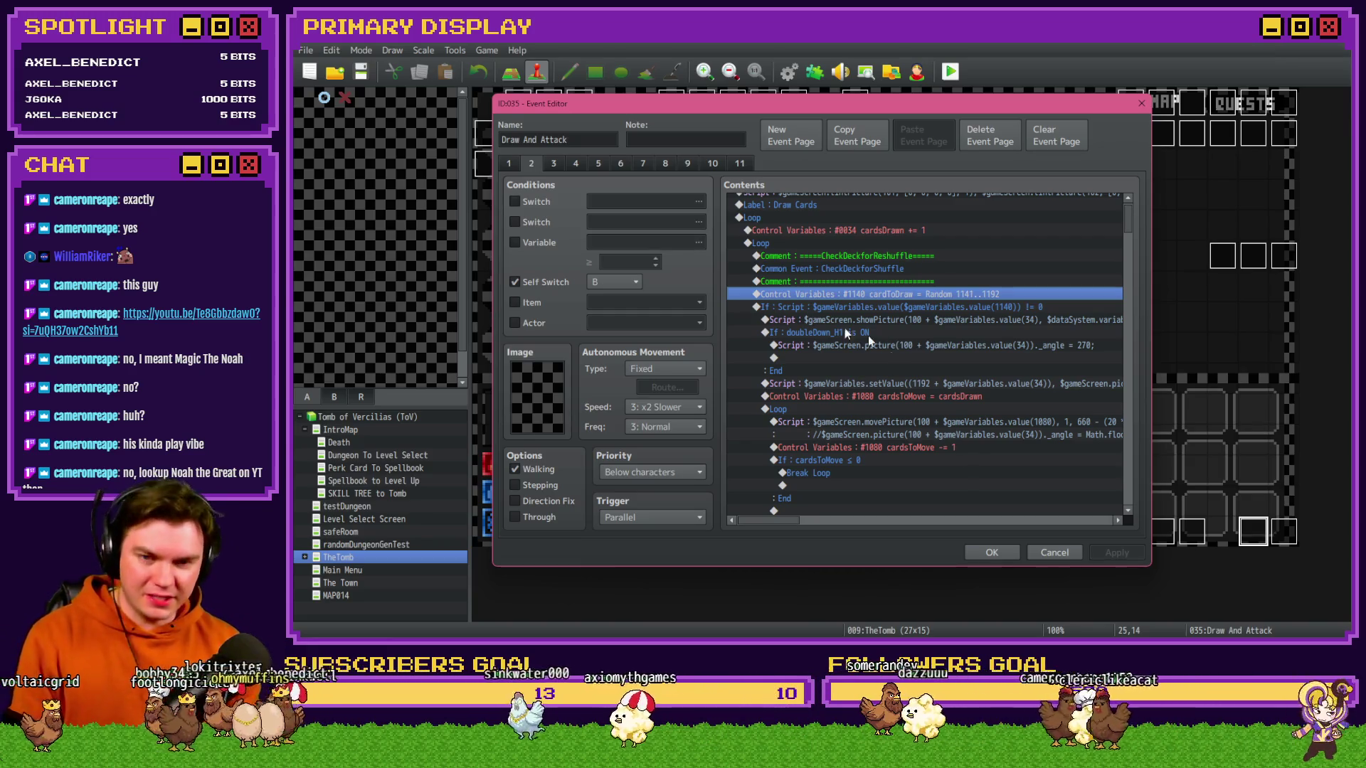
scroll(825, 413, "down", 6)
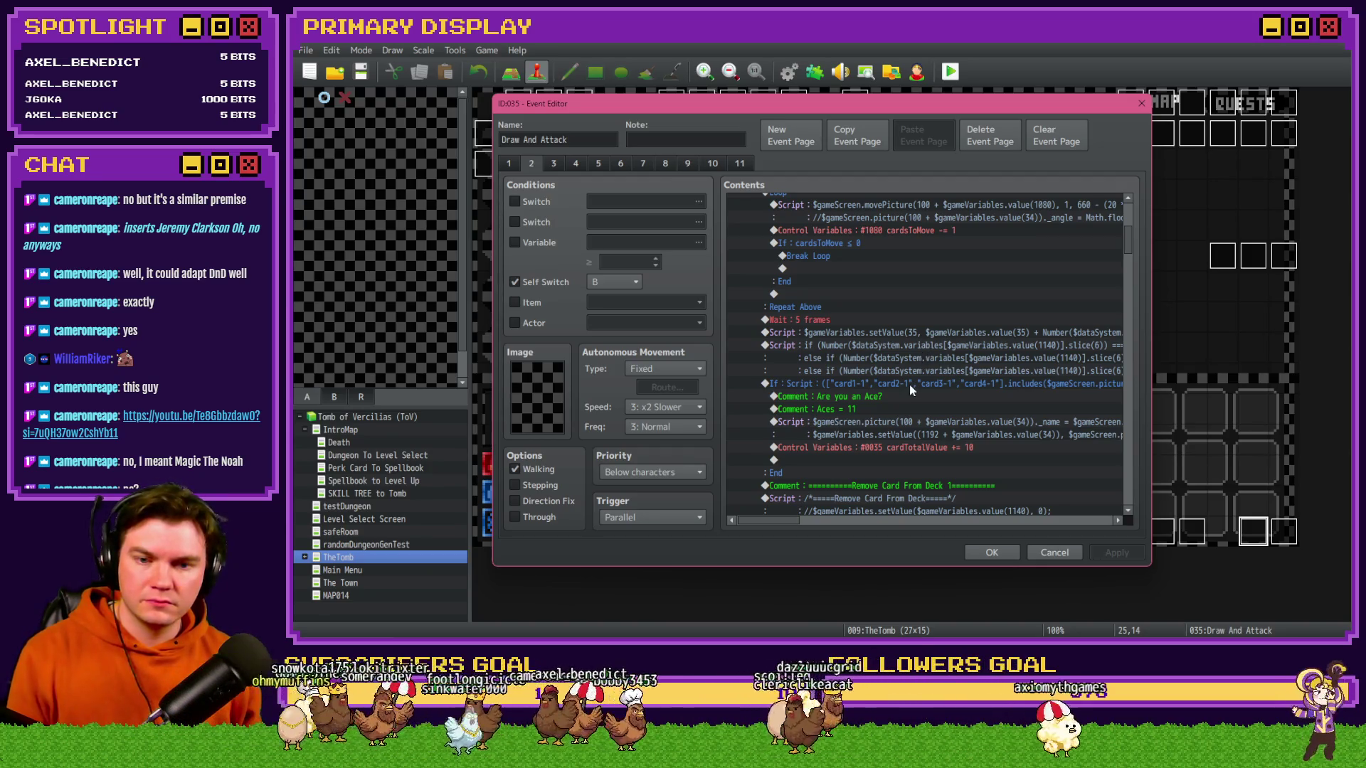
- Review the Draw And Attack card-draw commands and confirm the Event Editor with OK
scroll(916, 370, "up", 5)
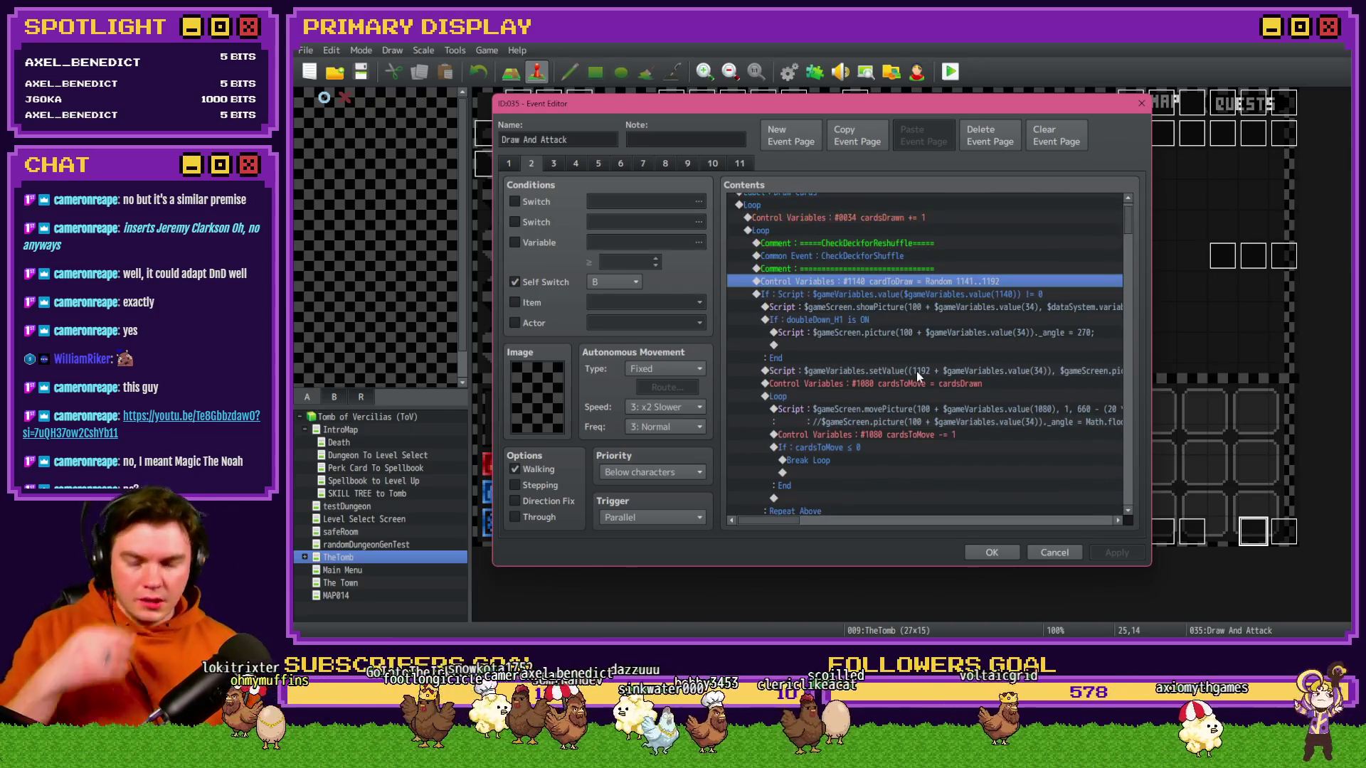
scroll(917, 377, "up", 1)
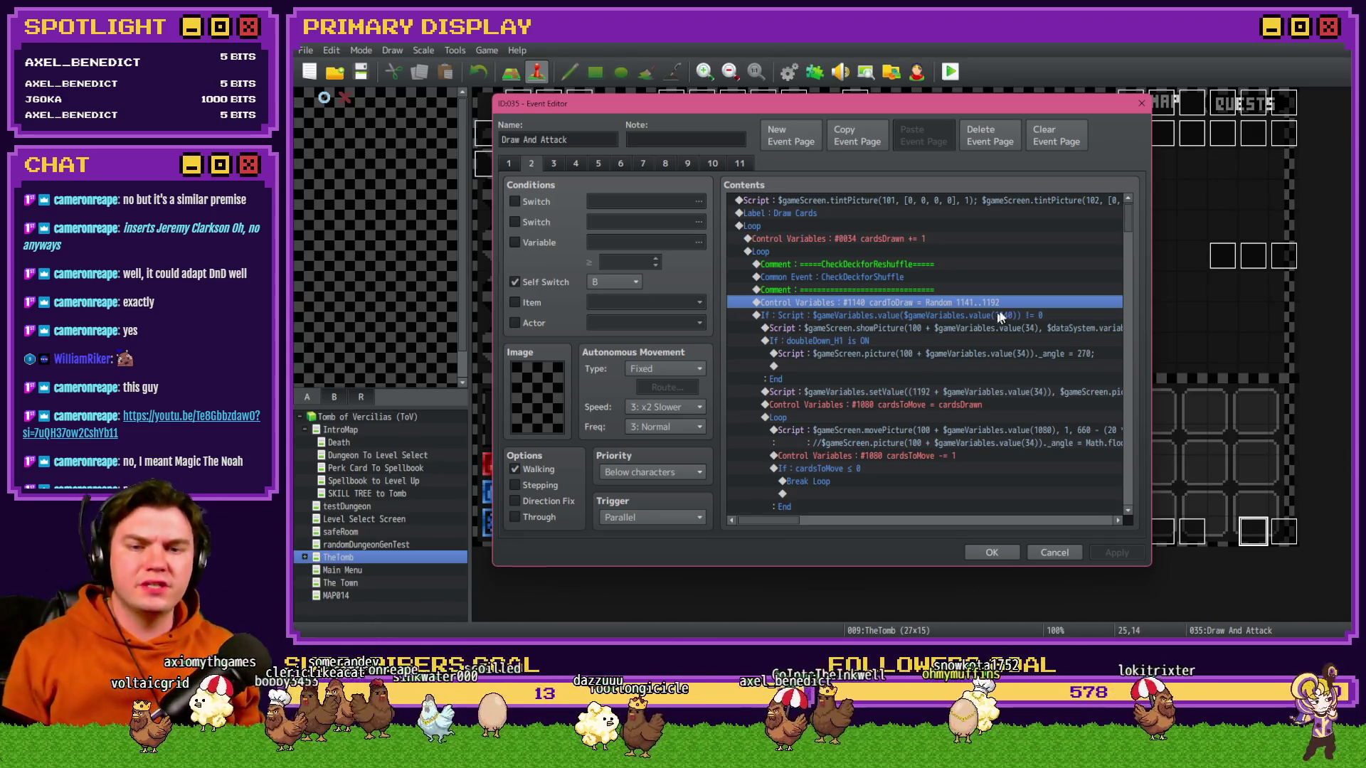
left_click_drag(1125, 224, 1128, 262)
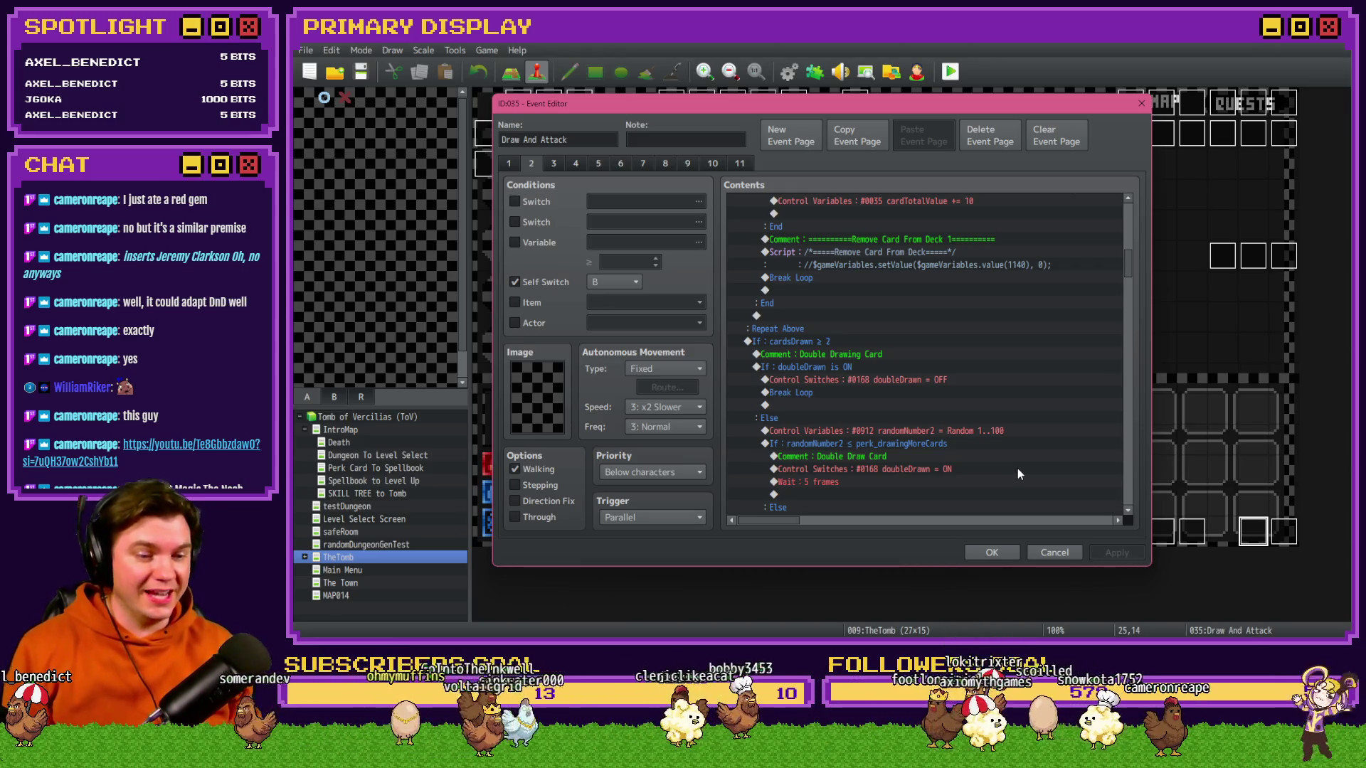
mouse_move(1126, 263)
left_mouse_down()
mouse_move(1125, 370)
mouse_move(1151, 499)
mouse_move(1130, 213)
left_mouse_up()
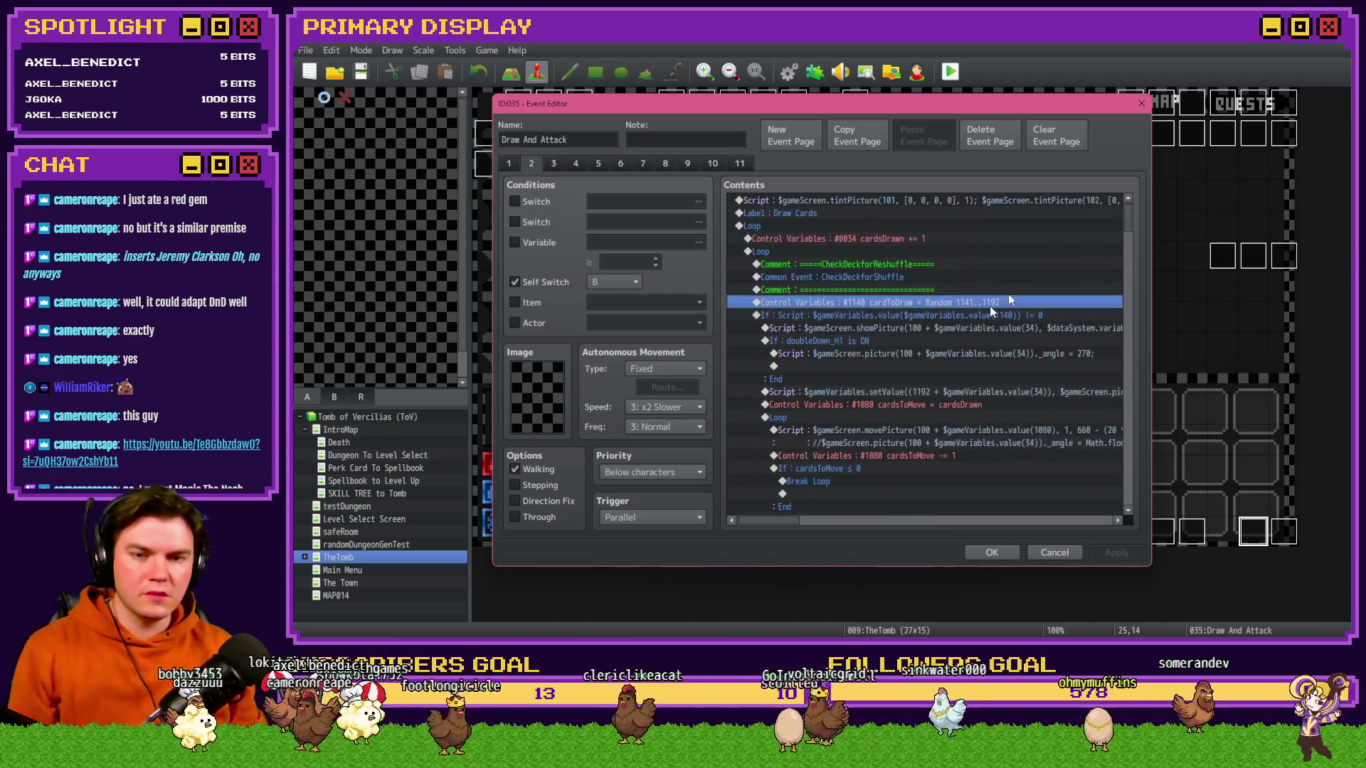
left_click(989, 553)
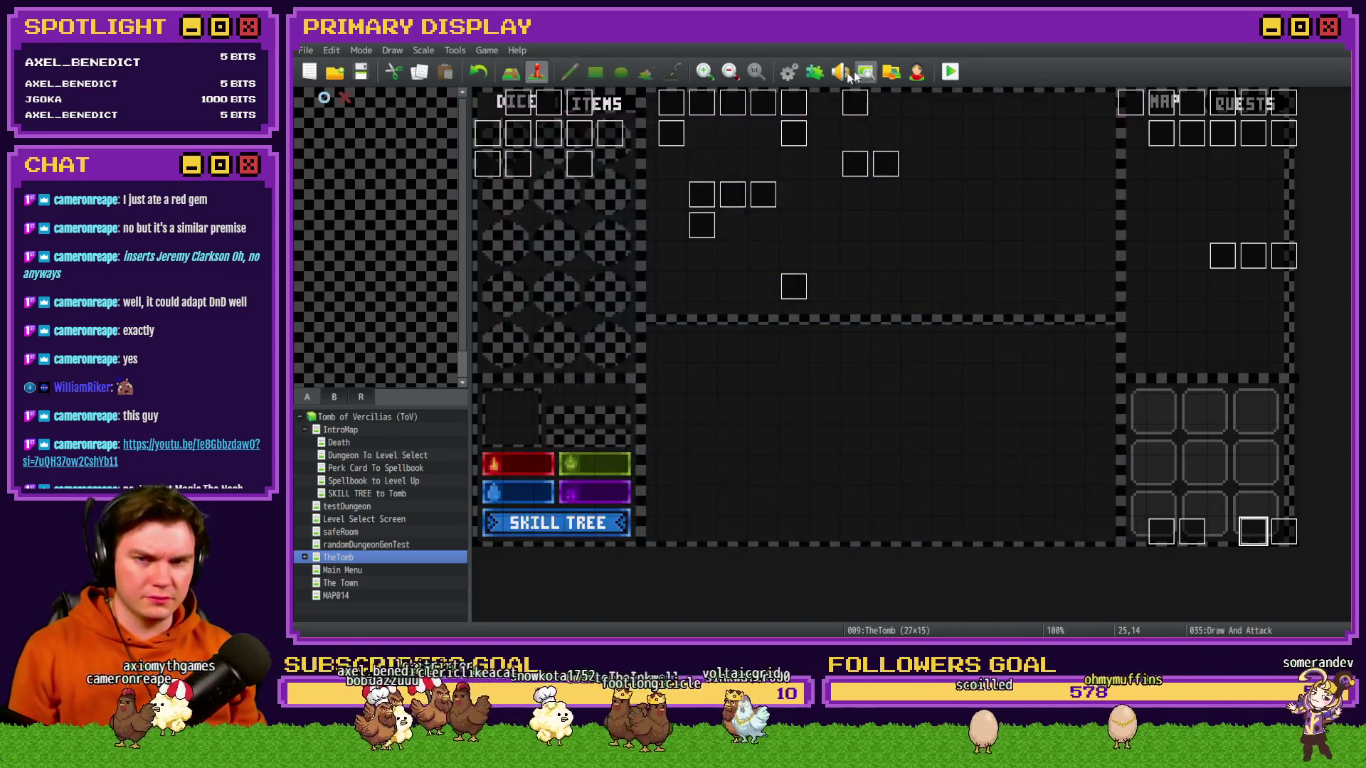
left_click(788, 71)
left_click(516, 356)
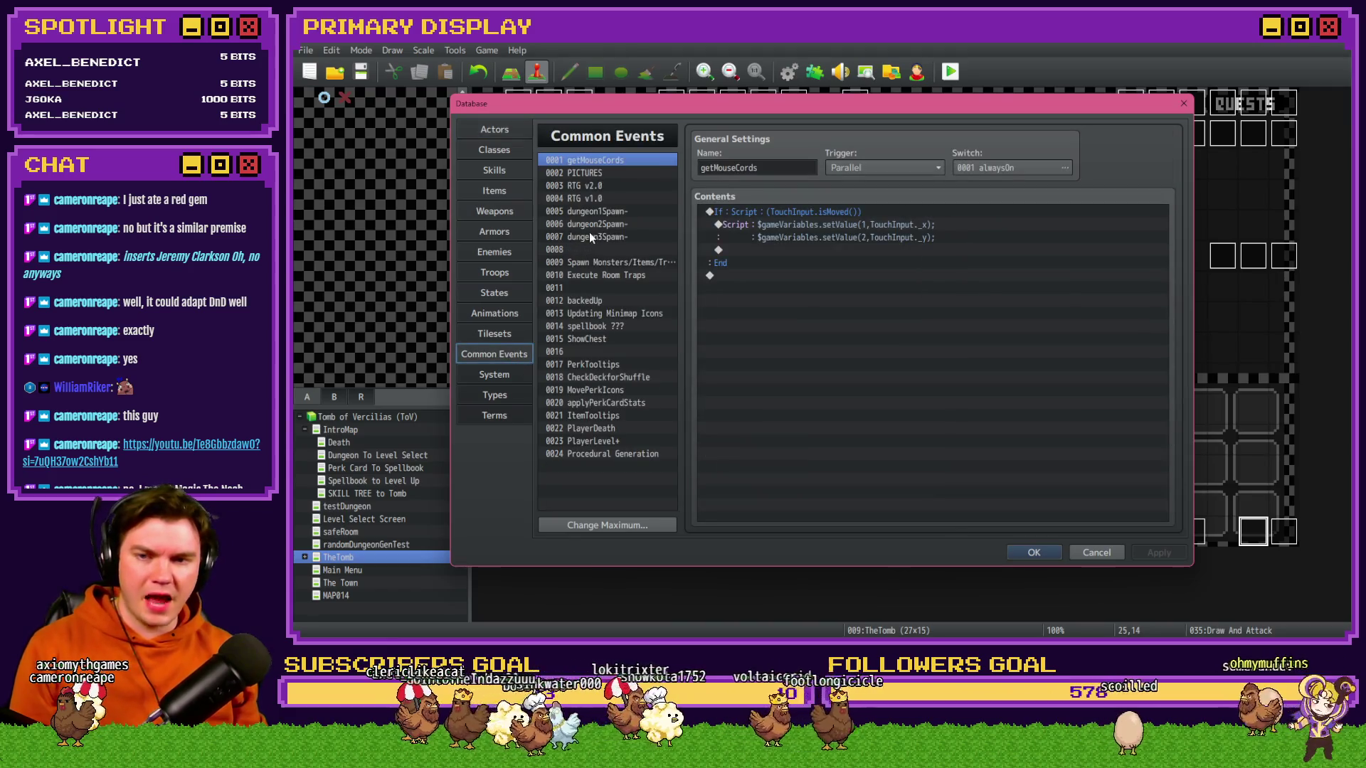
left_click(617, 183)
left_click(606, 211)
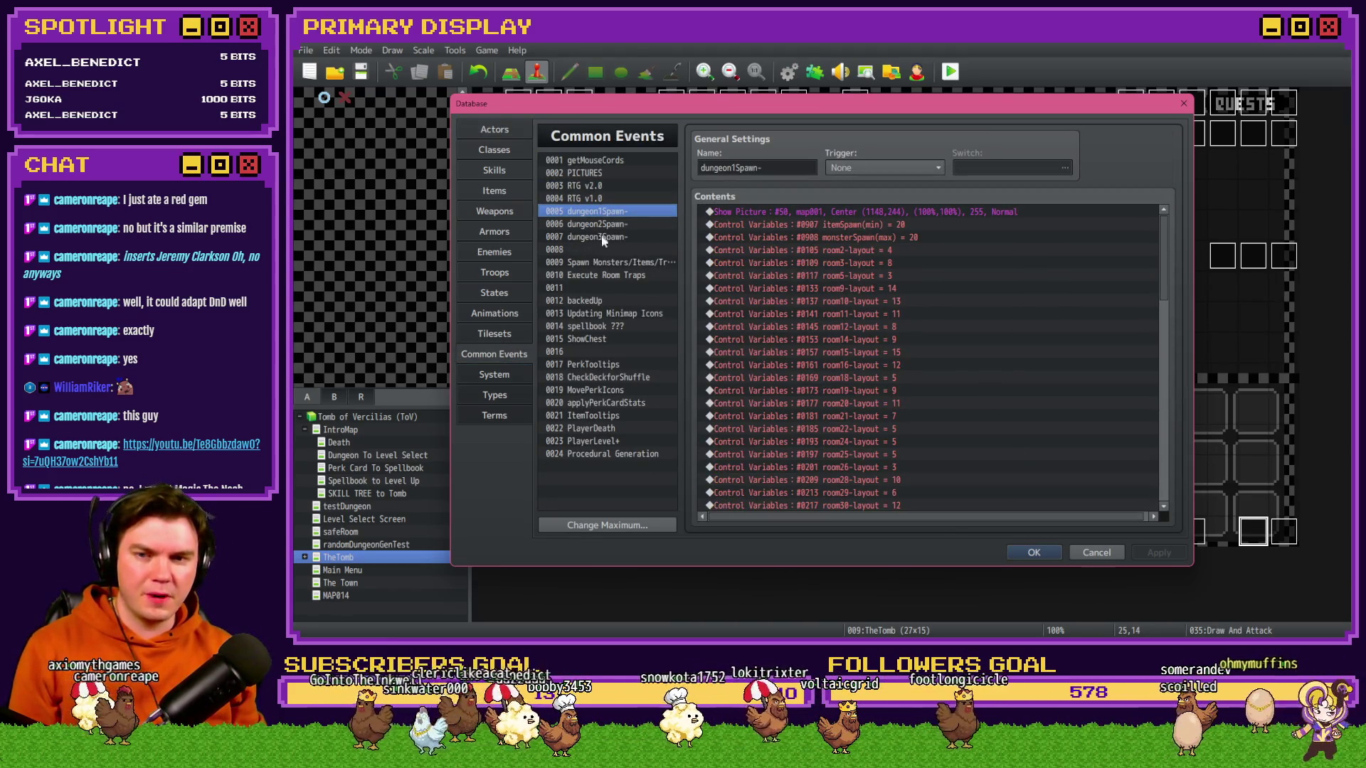
left_click(605, 263)
double_click(962, 336)
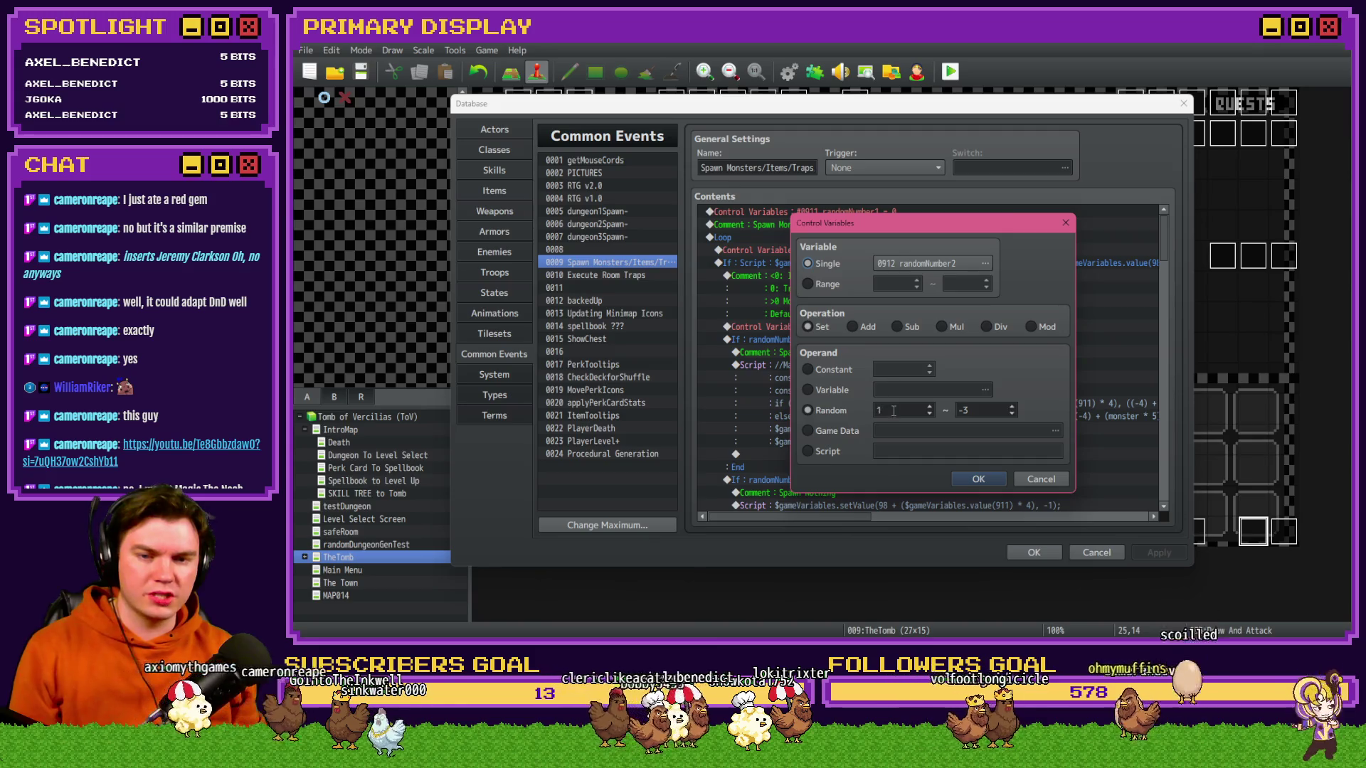
left_click(979, 479)
key("Escape")
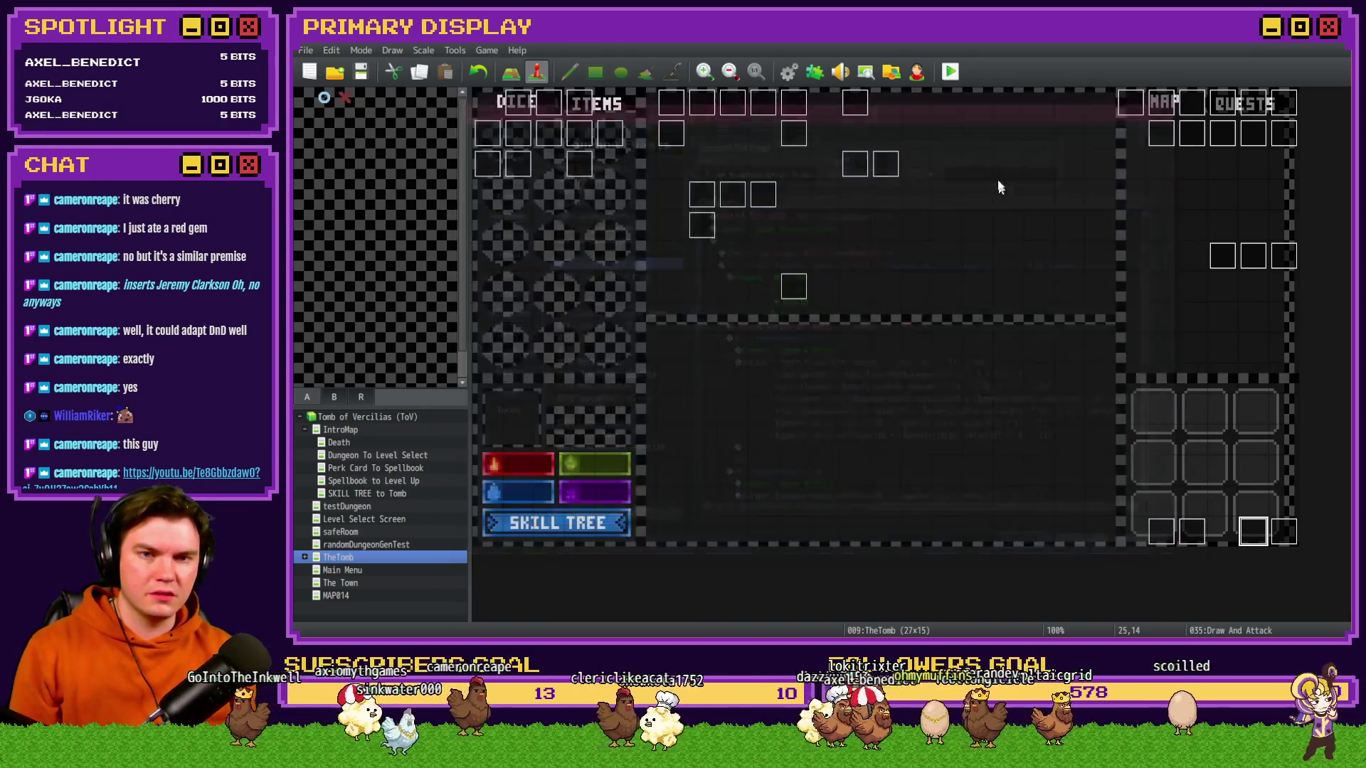
- Save and playtest, take the Spiked Pauldron perk card, and walk into the Glob fight
key("ctrl+r")
left_click(768, 353)
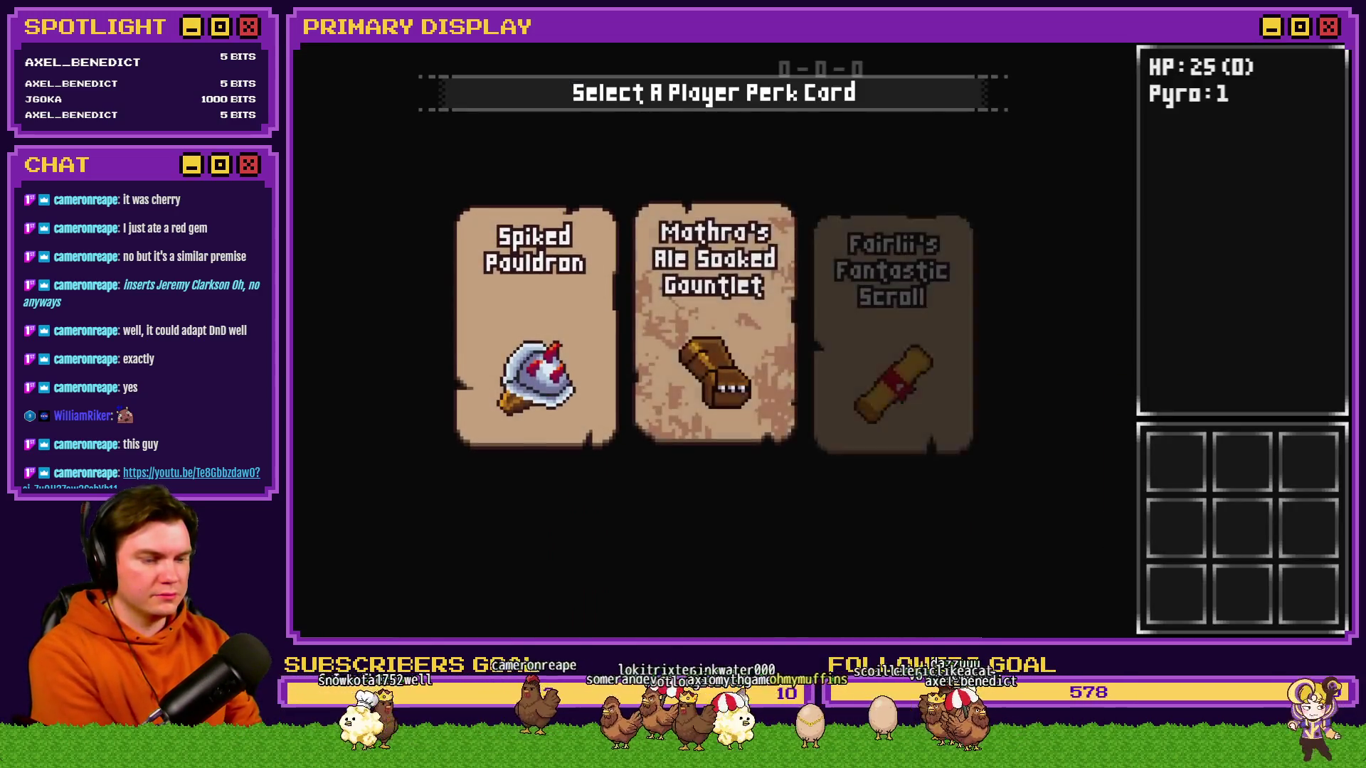
left_click(514, 285)
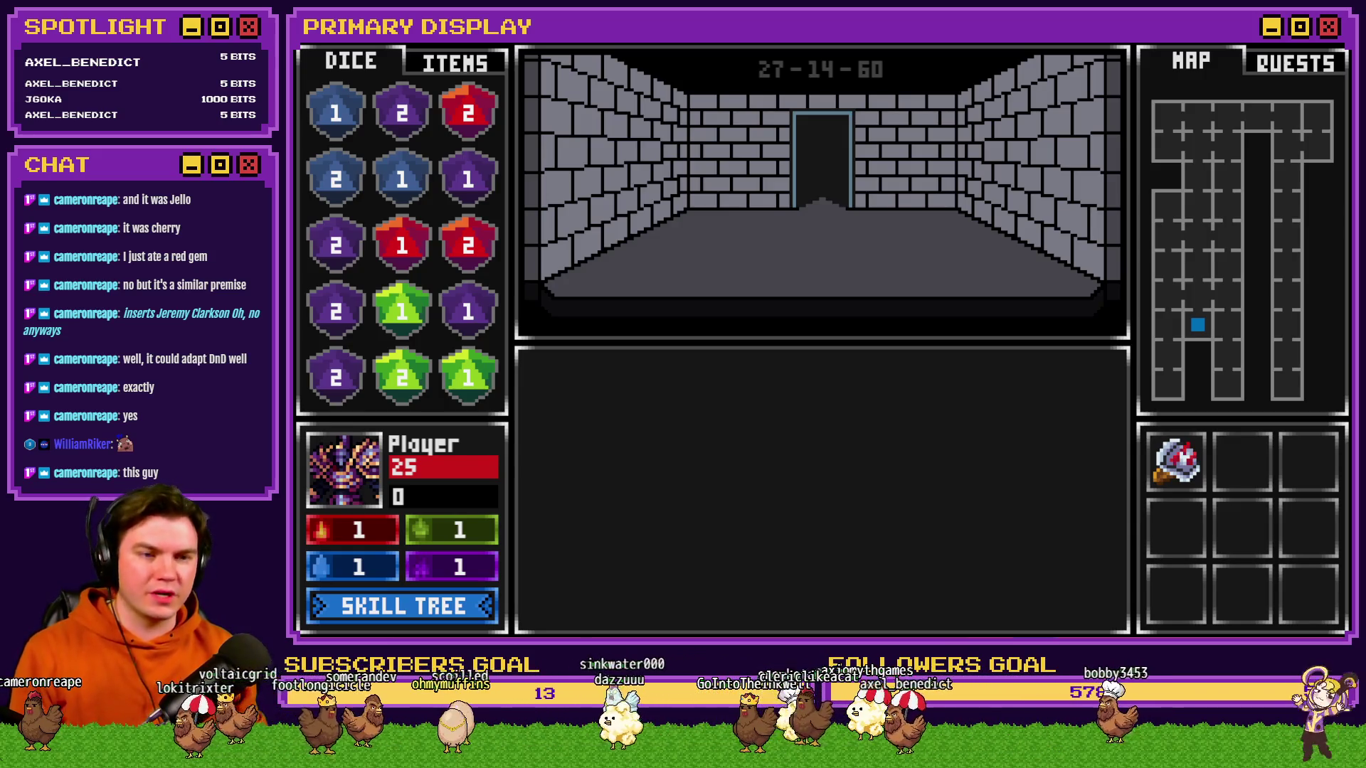
key("w")
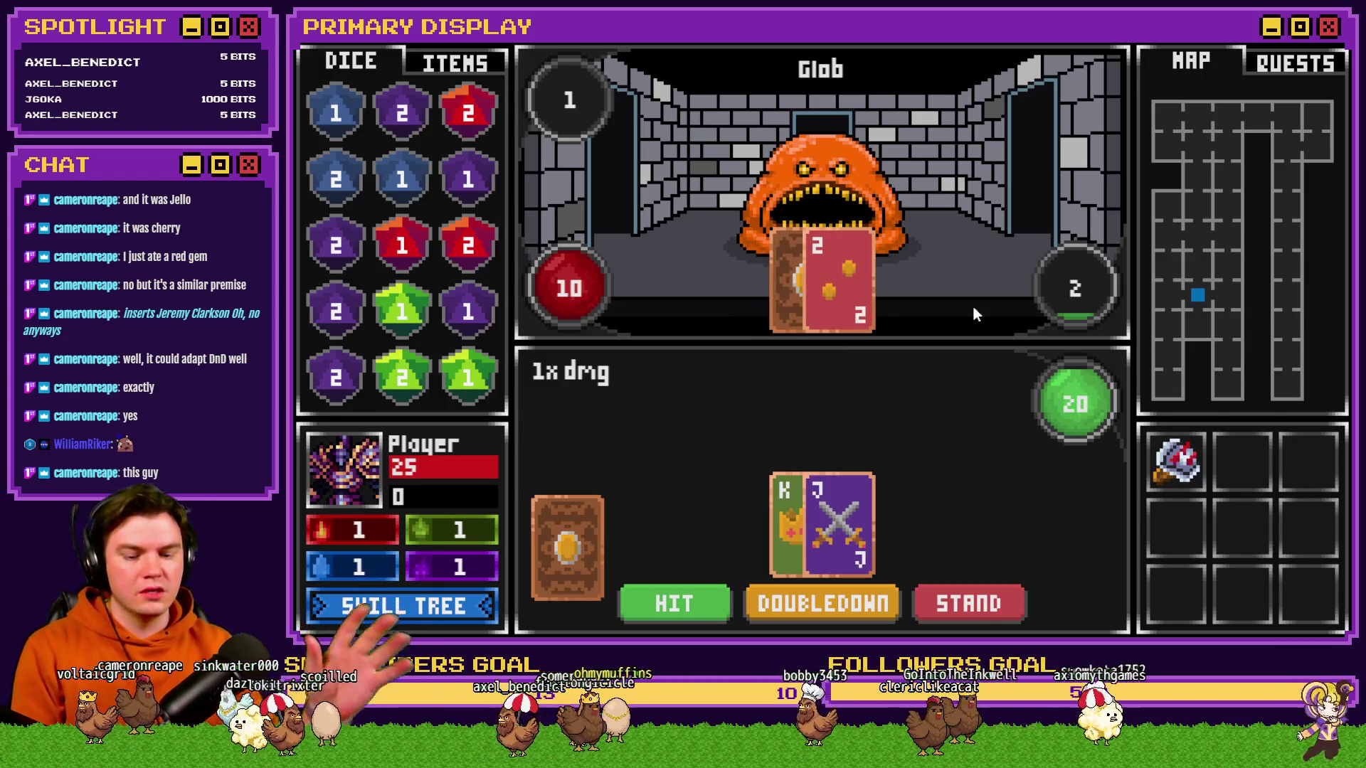
- Read cardToDraw (1142) in debug variables 1131-1140, then close the playtest
key("F1")
scroll(394, 289, "down", 20)
scroll(366, 245, "up", 2)
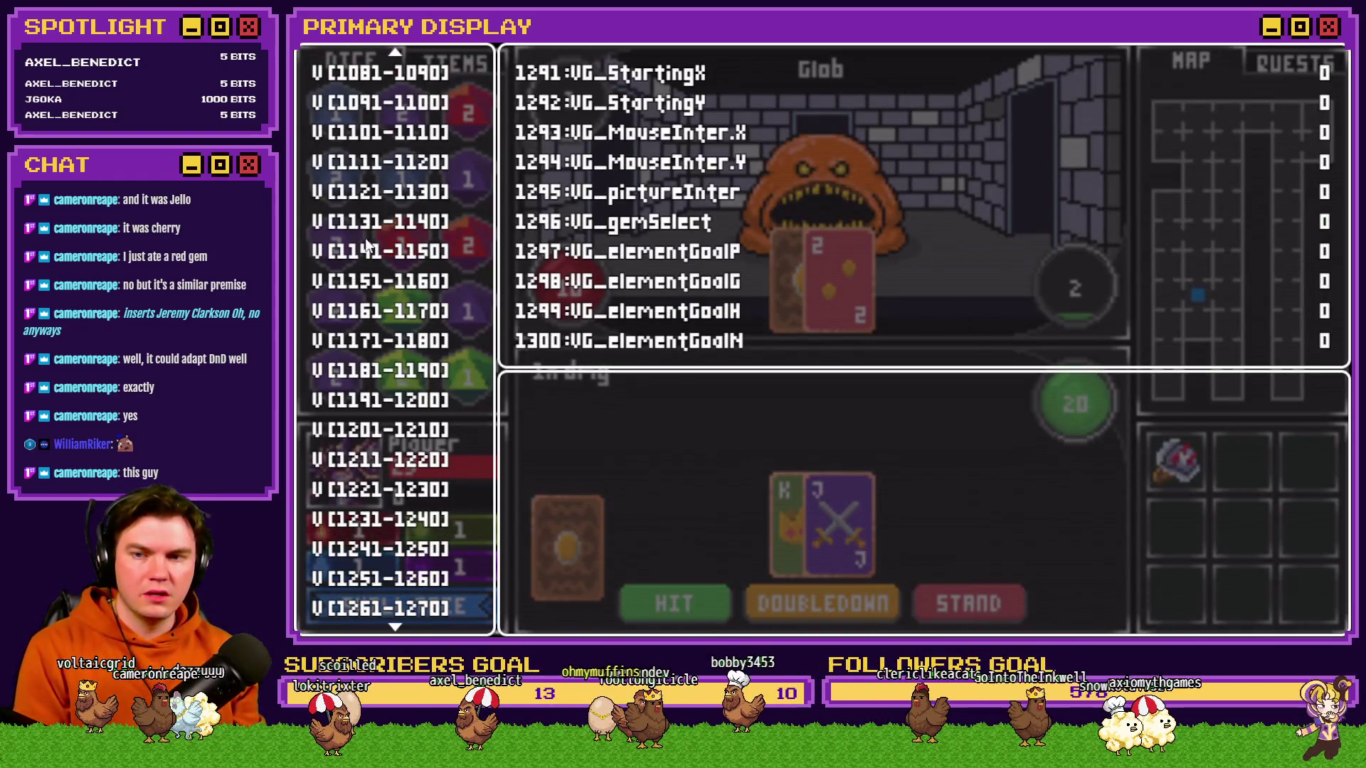
left_click(372, 203)
left_click(397, 217)
key("Down")
key("Up")
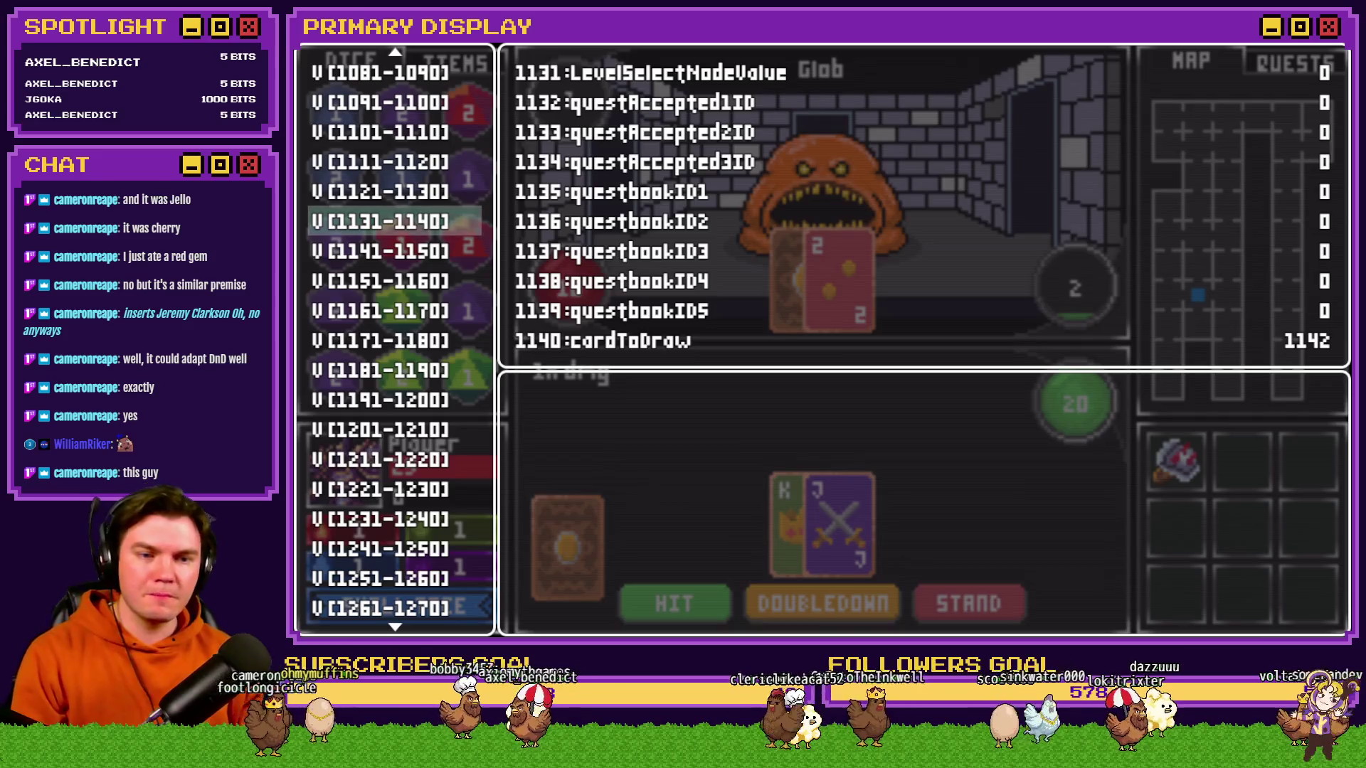
key("alt+F4")
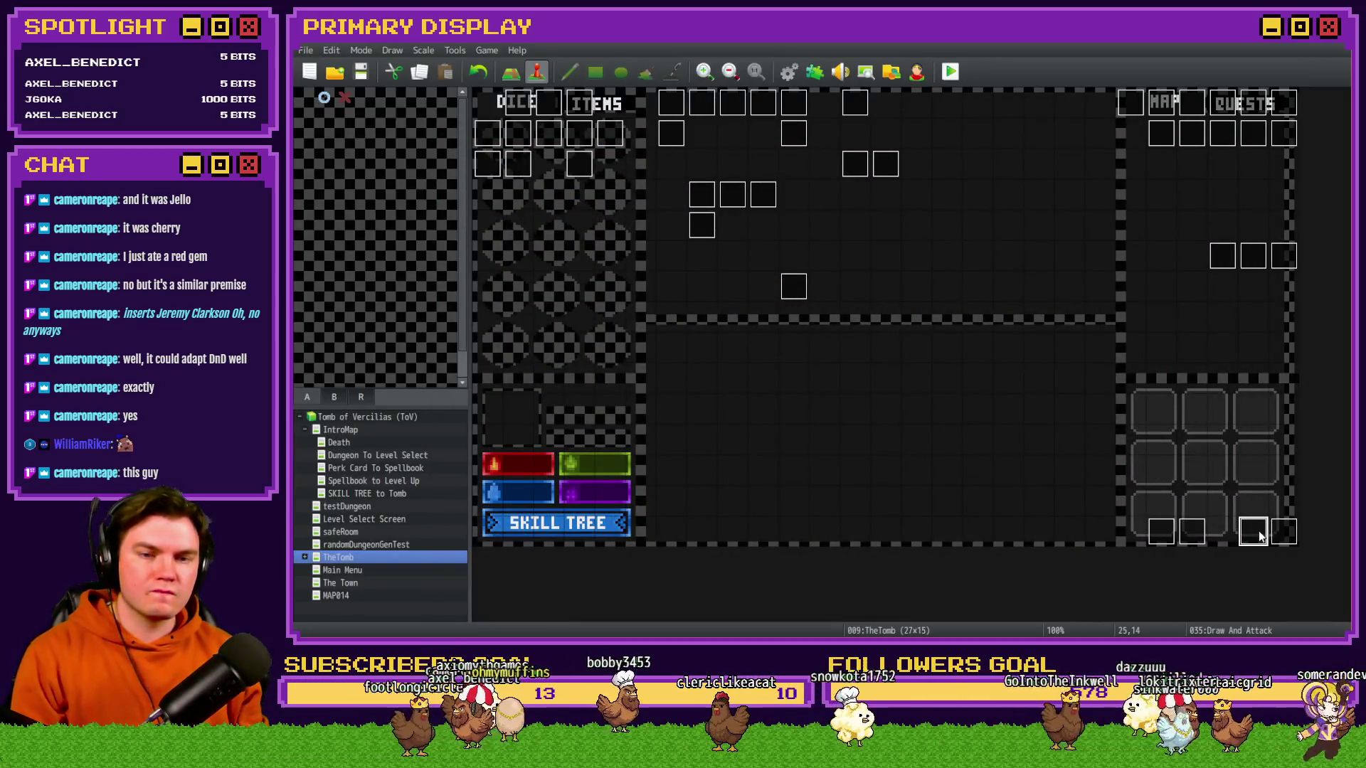
- Open page 2 of the Draw And Attack event and select the cardToDraw = Random 1141..1192 line
double_click(1252, 530)
left_click(528, 164)
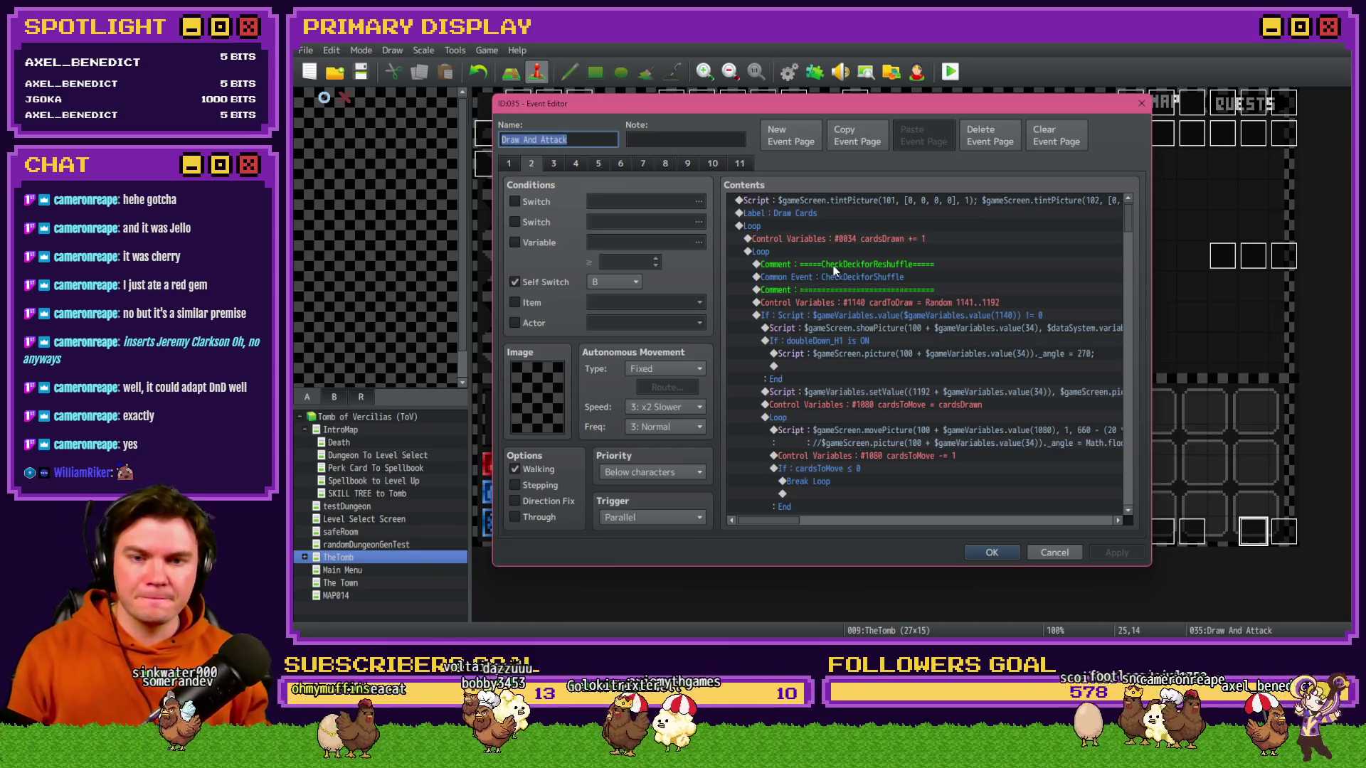
left_click(881, 278)
left_click_drag(881, 285, 882, 315)
key("Up")
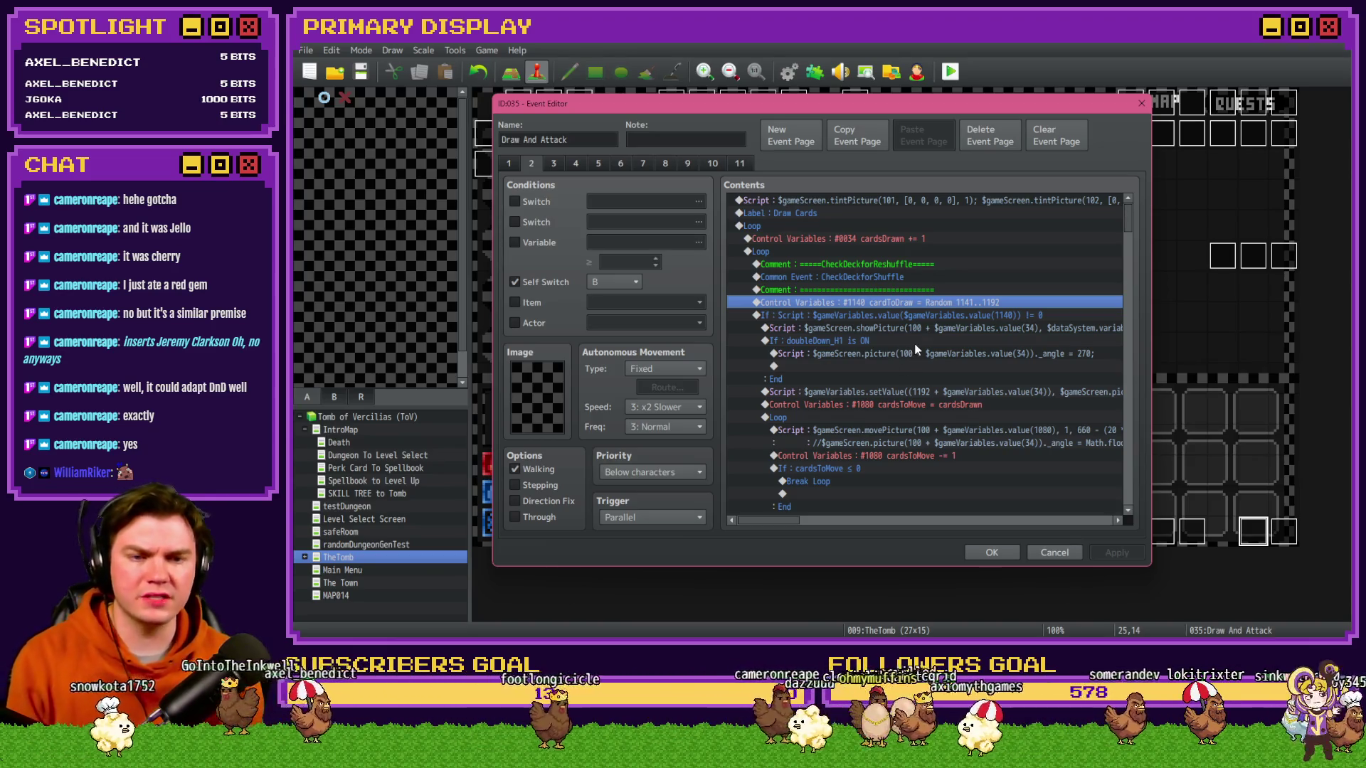
scroll(906, 331, "down", 2)
left_click(903, 266)
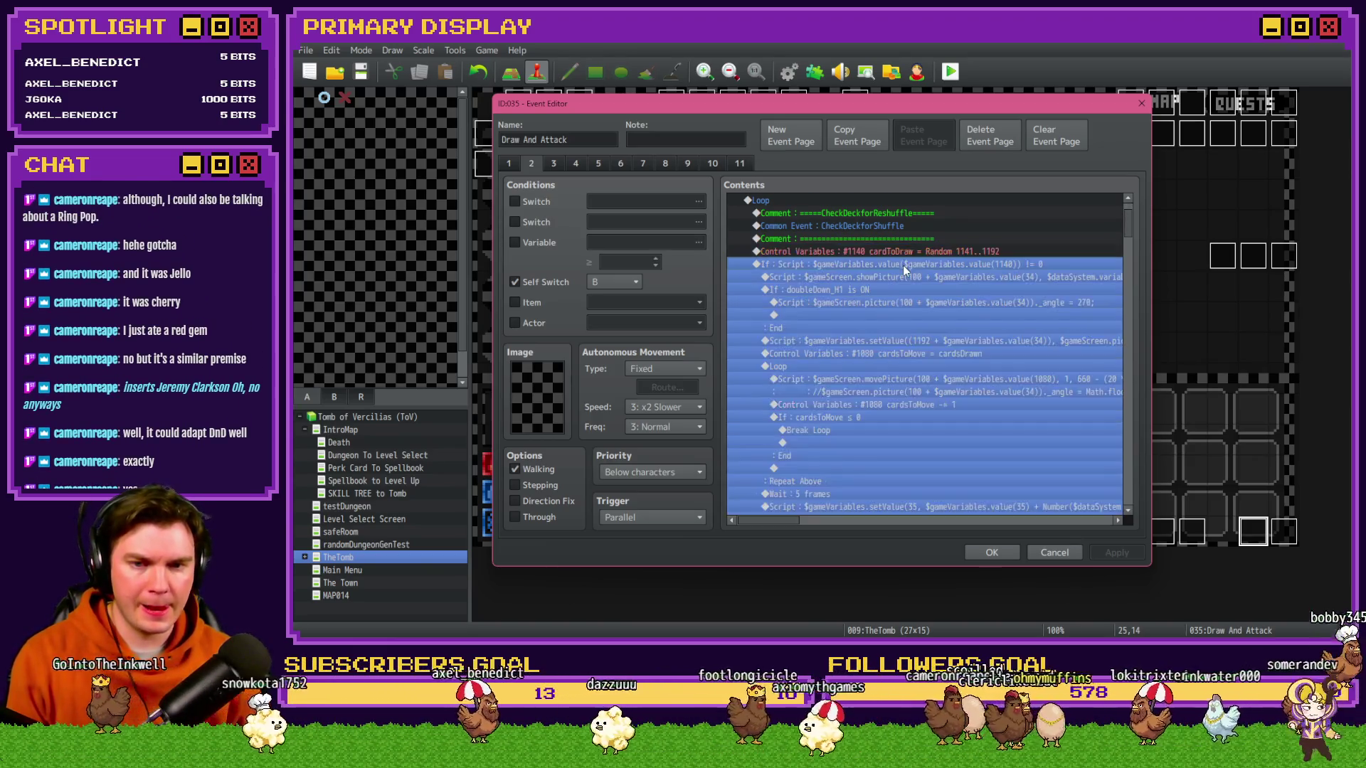
scroll(902, 274, "down", 2)
scroll(903, 292, "down", 6)
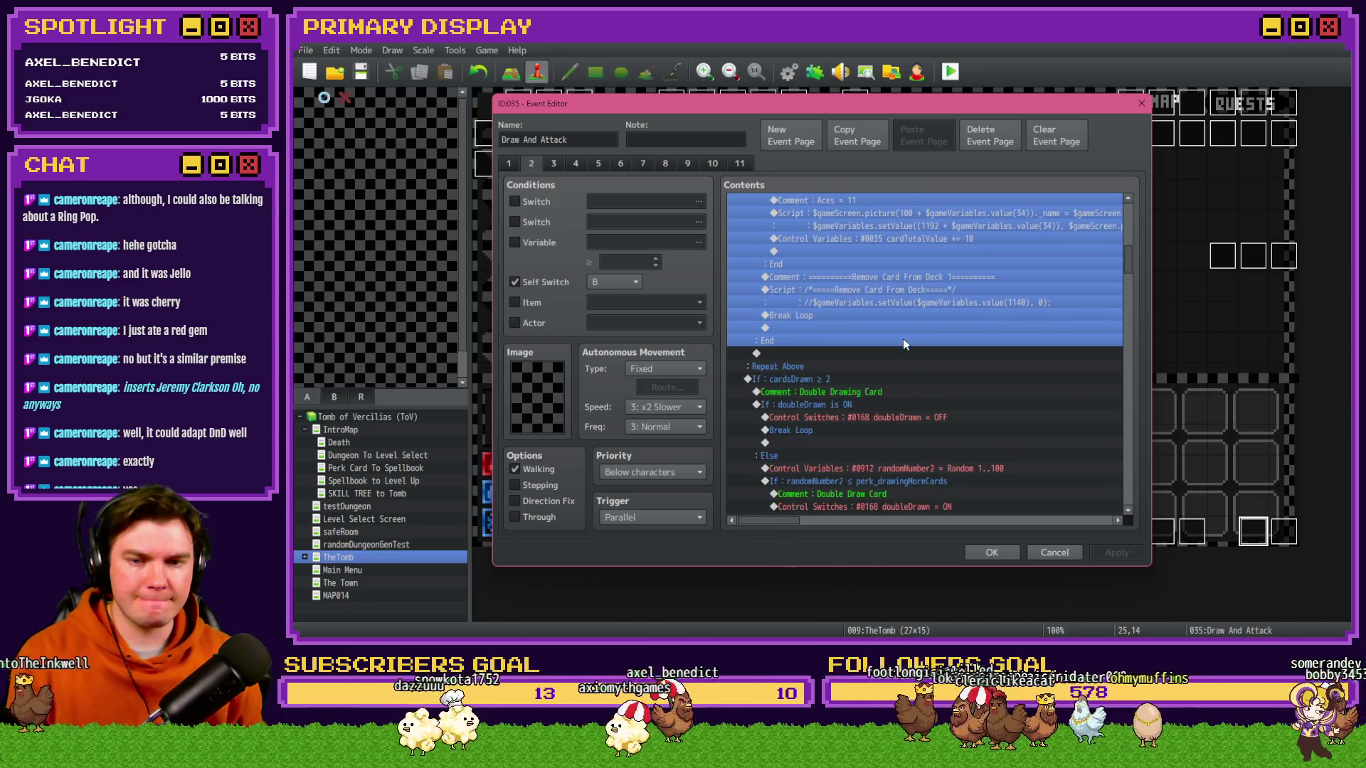
scroll(864, 384, "up", 10)
left_click(875, 289)
left_click(875, 301, "shift")
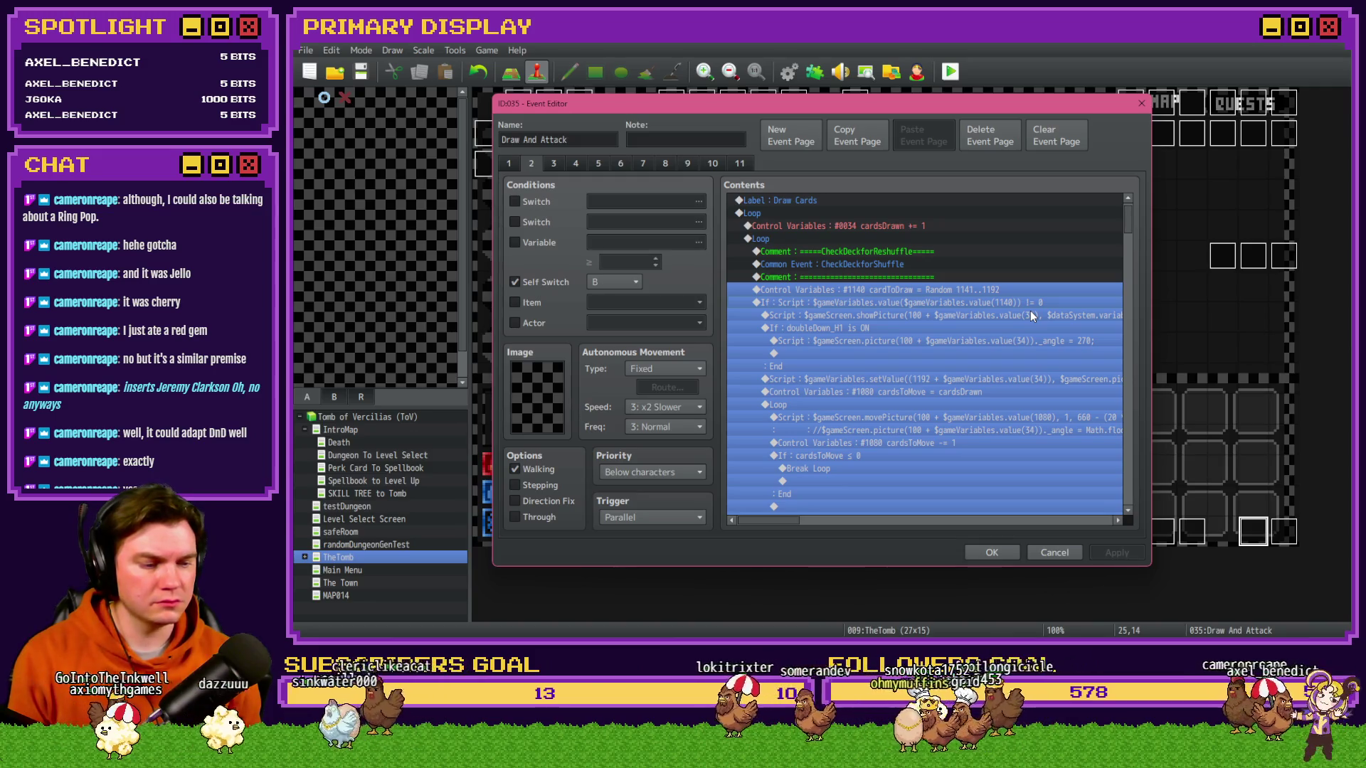
left_click(1003, 341)
scroll(1119, 370, "down", 15)
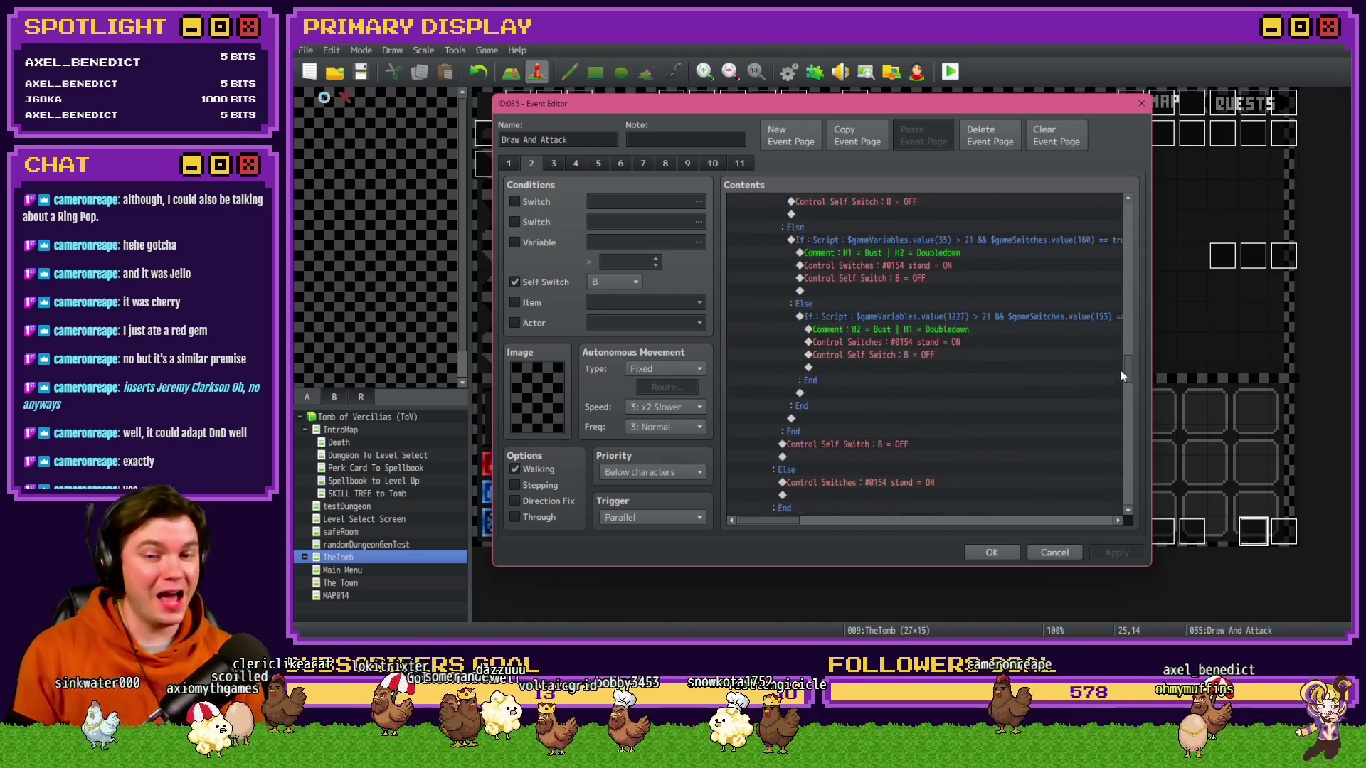
scroll(1124, 415, "down", 6)
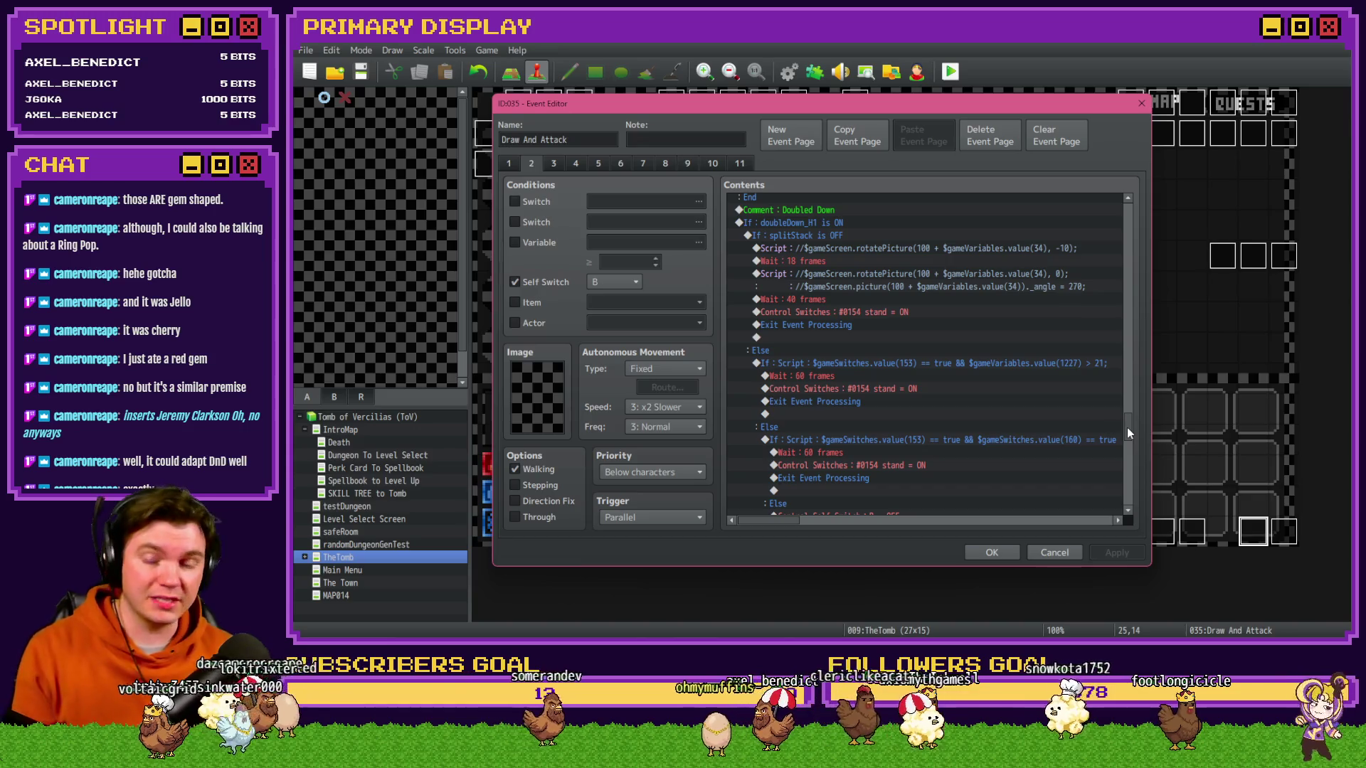
scroll(937, 442, "down", 10)
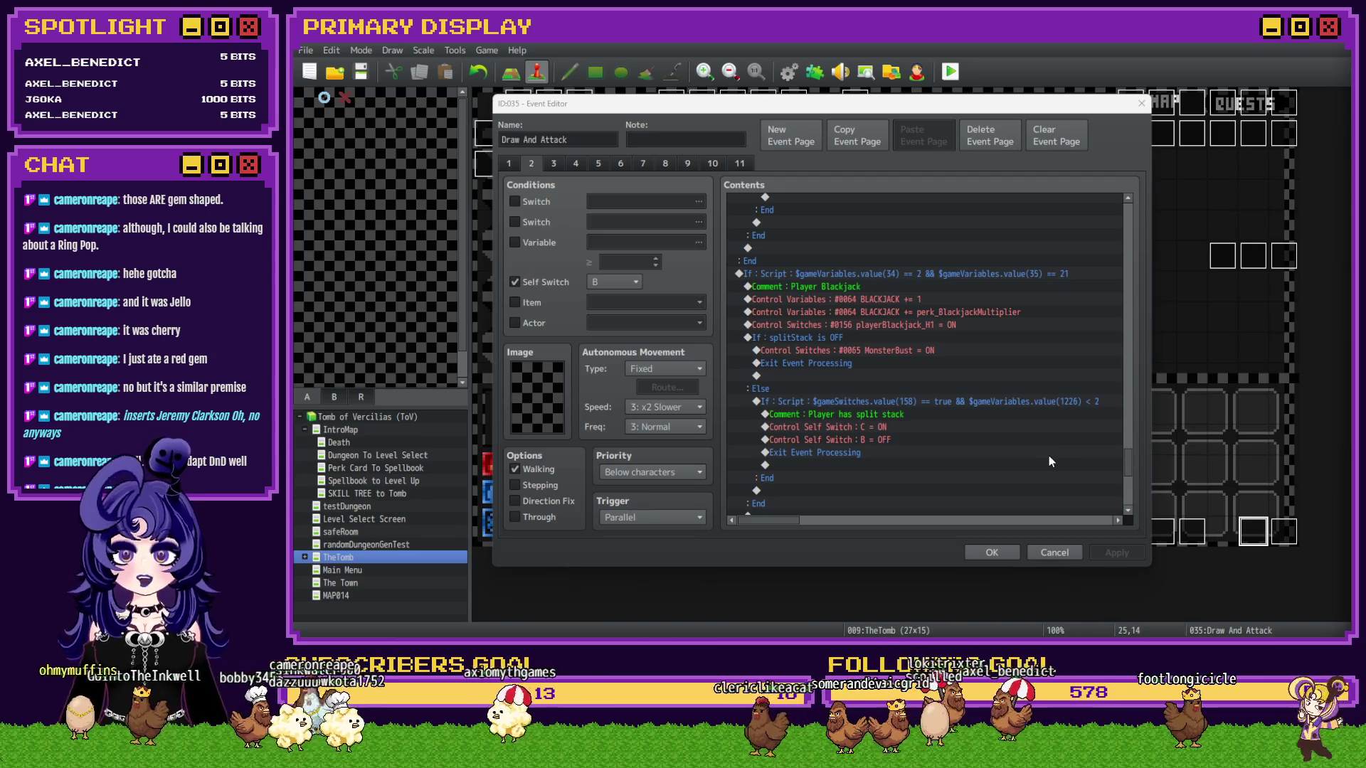
scroll(946, 420, "down", 5)
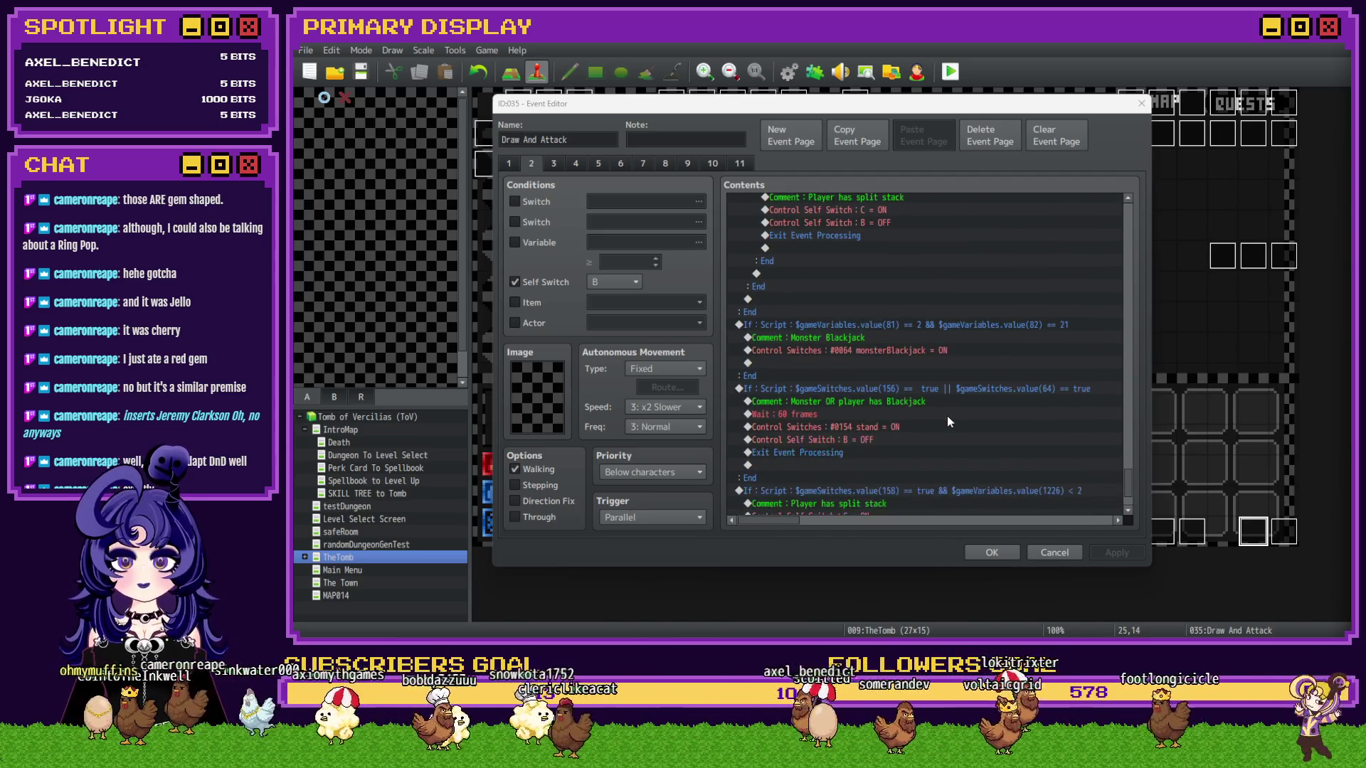
scroll(947, 416, "down", 2)
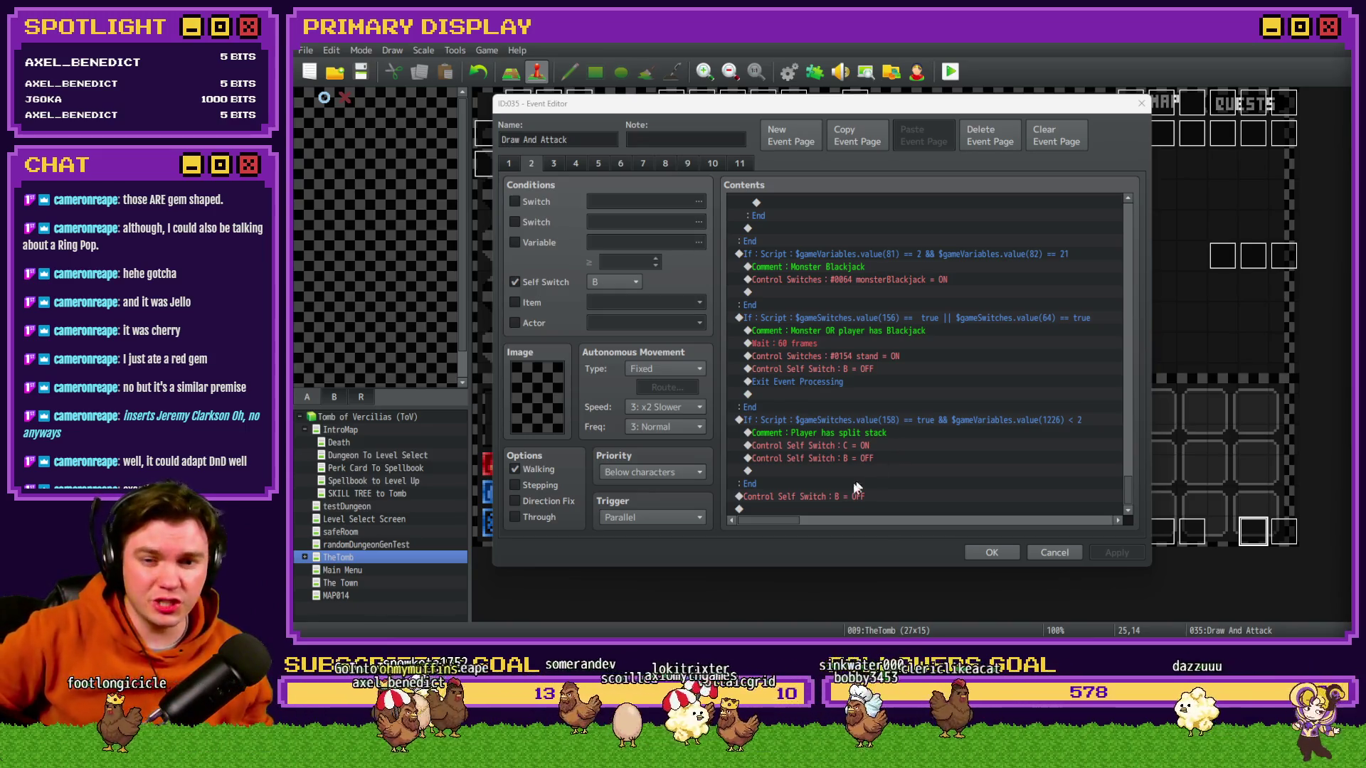
- Insert a white Flash Screen, intensity 68, duration 60, above the final Self Switch B = OFF line
left_click(834, 497)
scroll(832, 499, "up", 2)
scroll(830, 503, "up", 6)
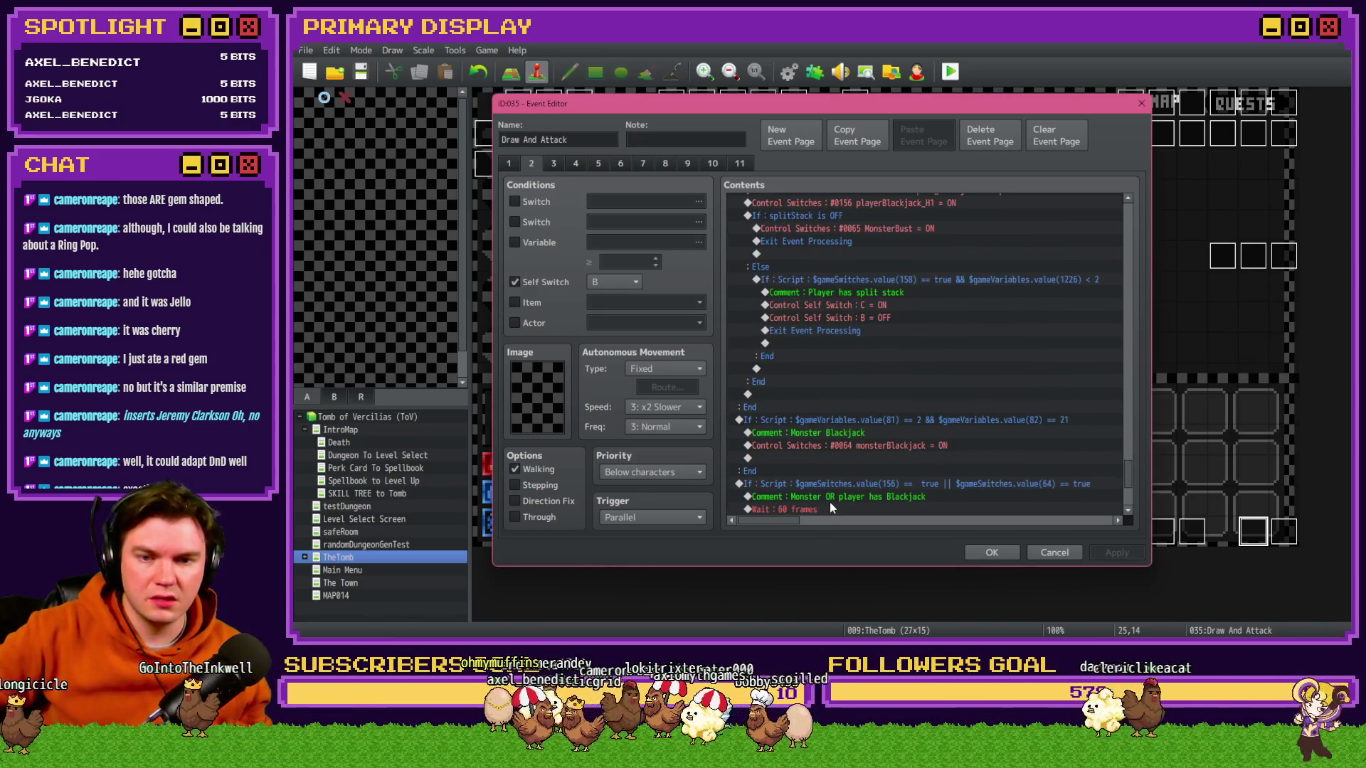
scroll(890, 427, "up", 6)
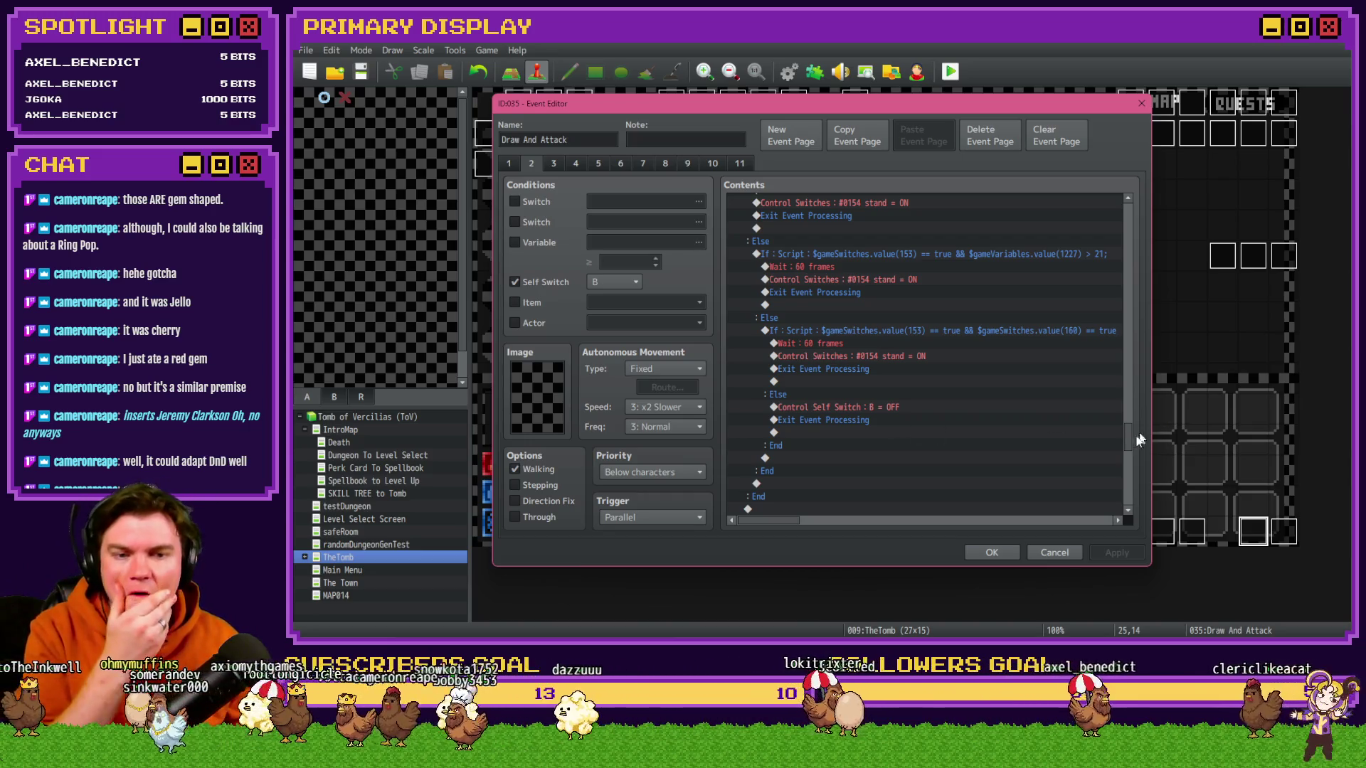
scroll(1130, 441, "down", 10)
left_click(949, 497)
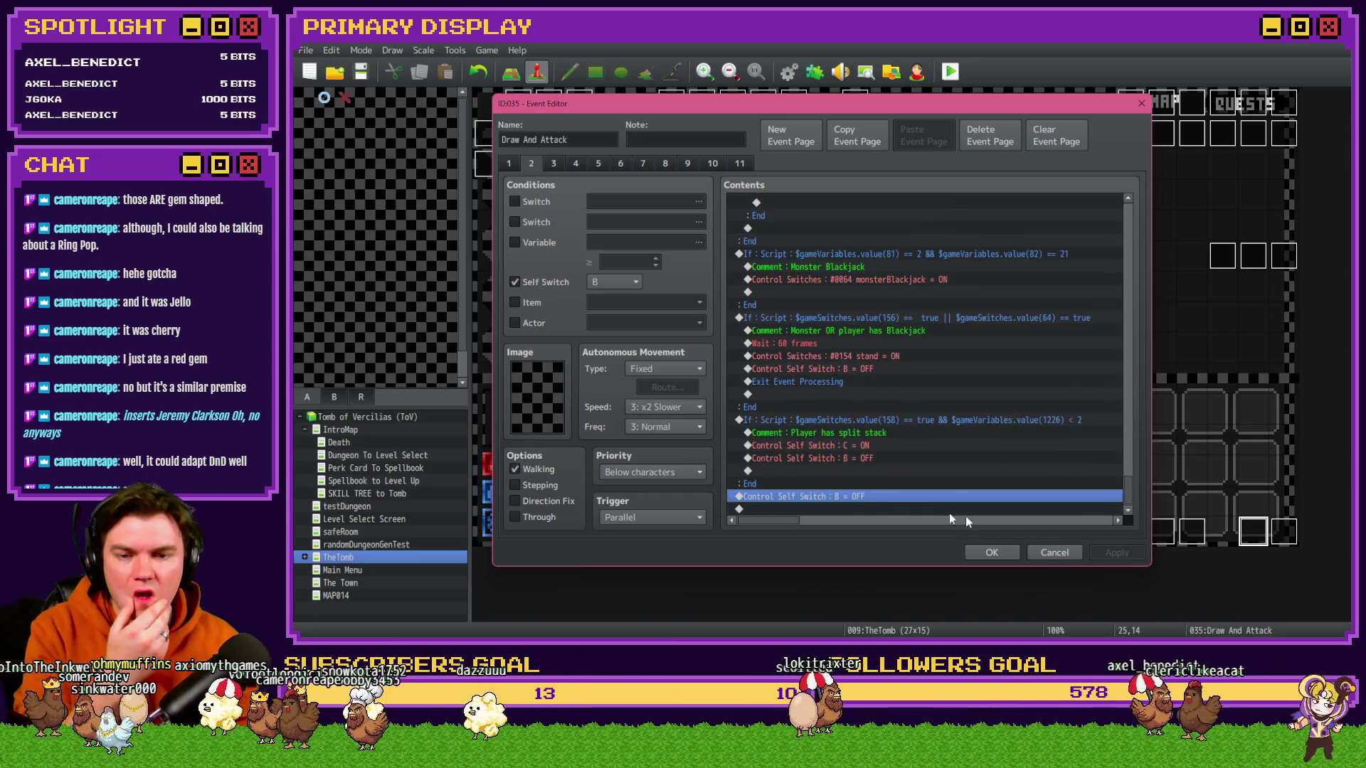
double_click(829, 508)
left_click(801, 166)
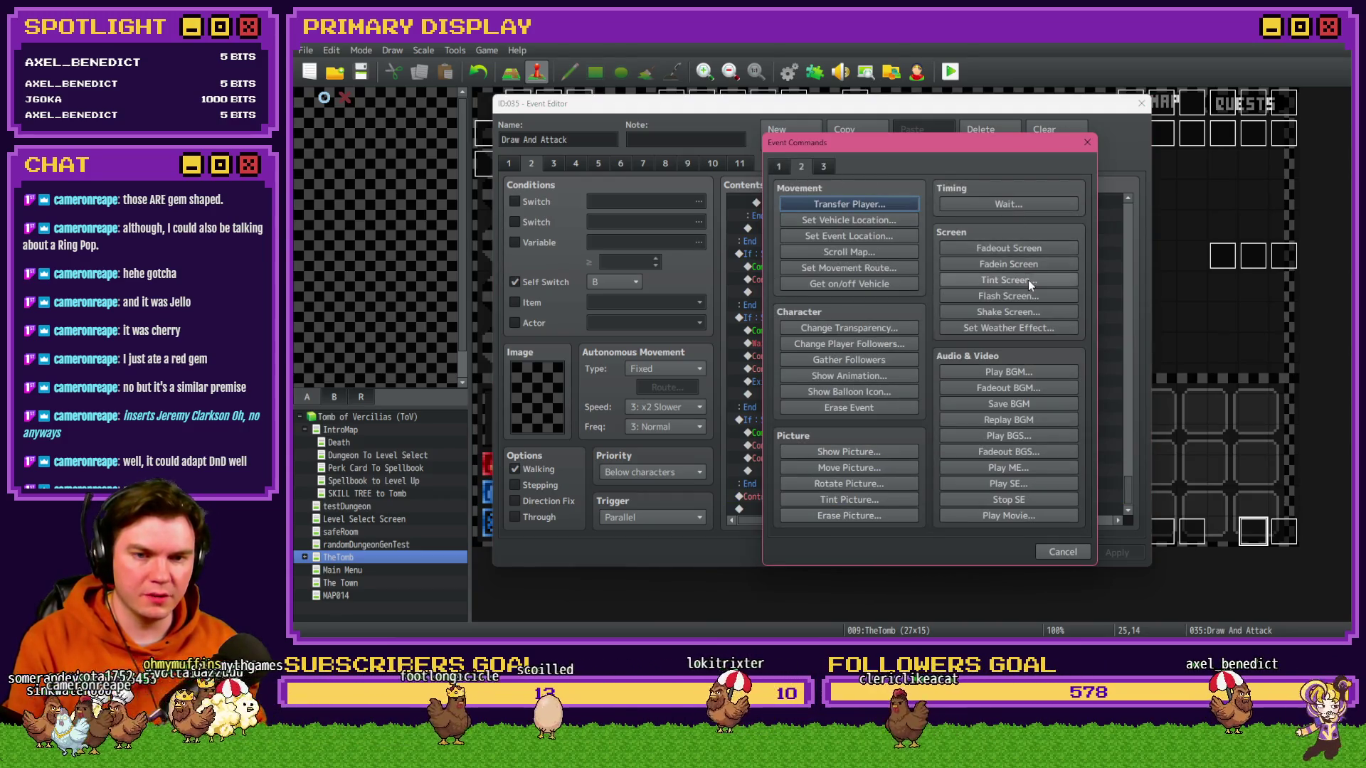
left_click(1010, 296)
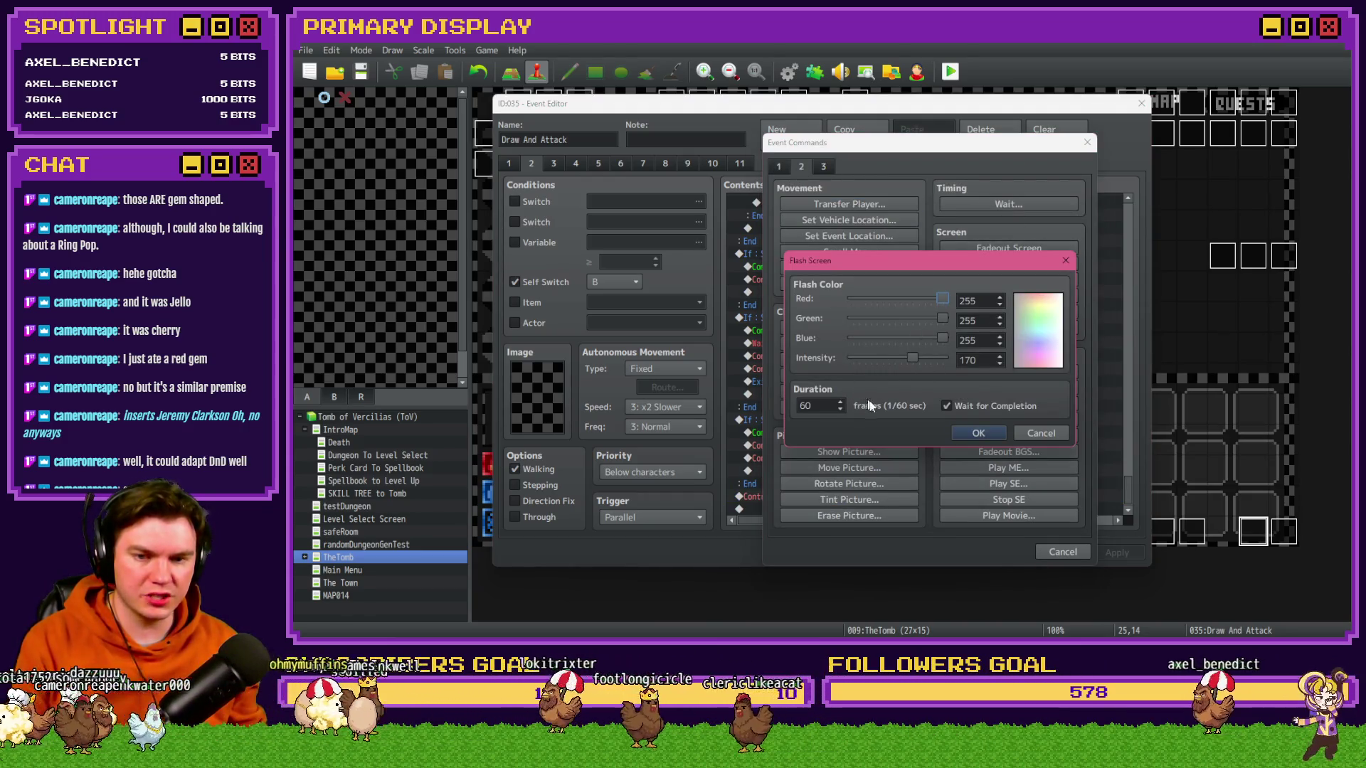
left_click(877, 357)
left_click(979, 435)
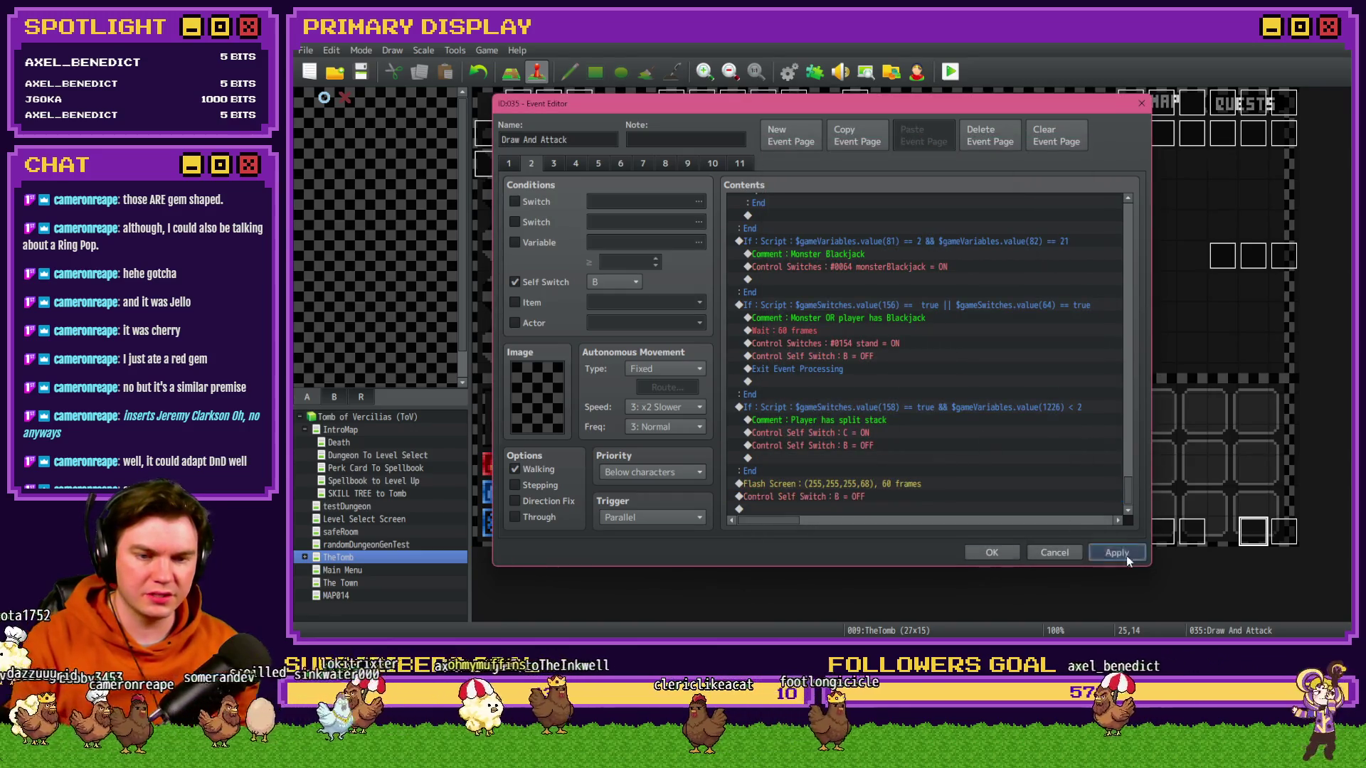
- Close the event editor, save the project and launch a playtest
left_click(995, 554)
key("alt+F4")
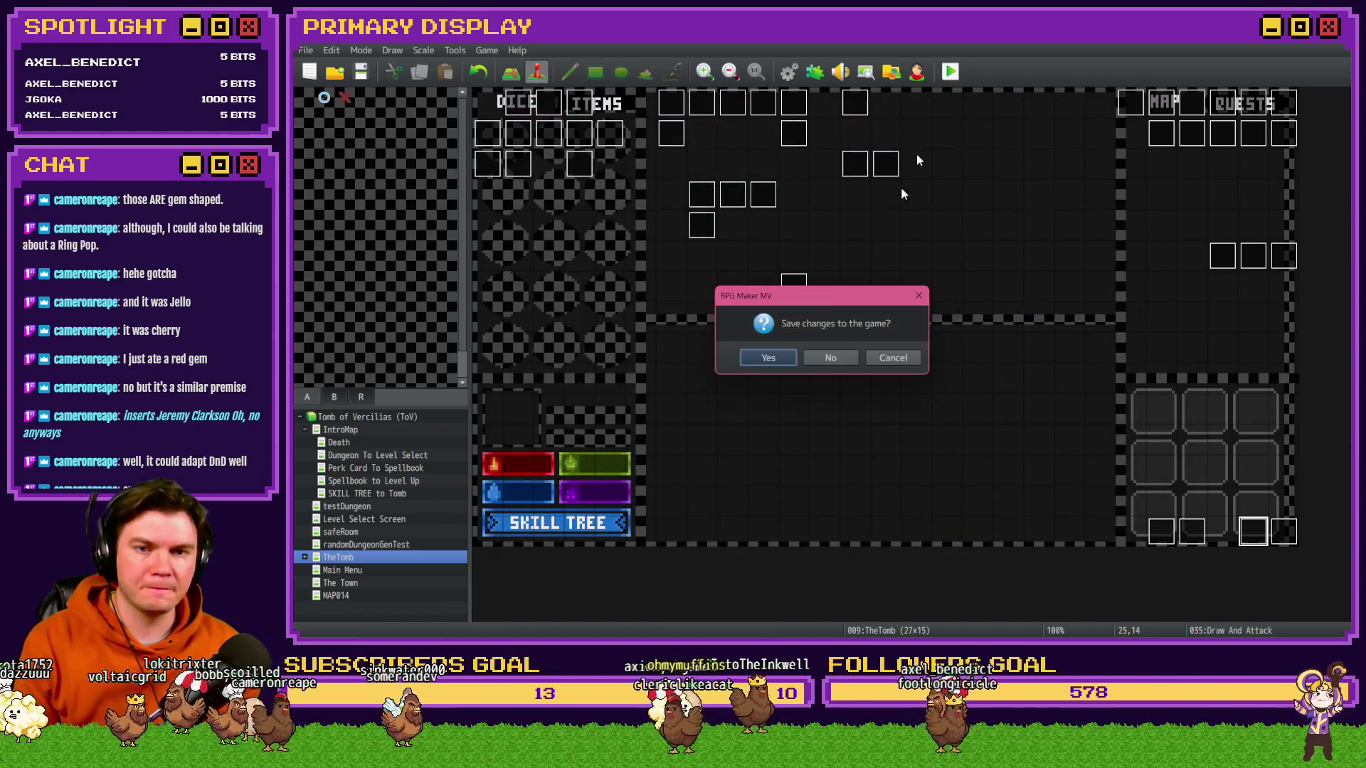
left_click(782, 357)
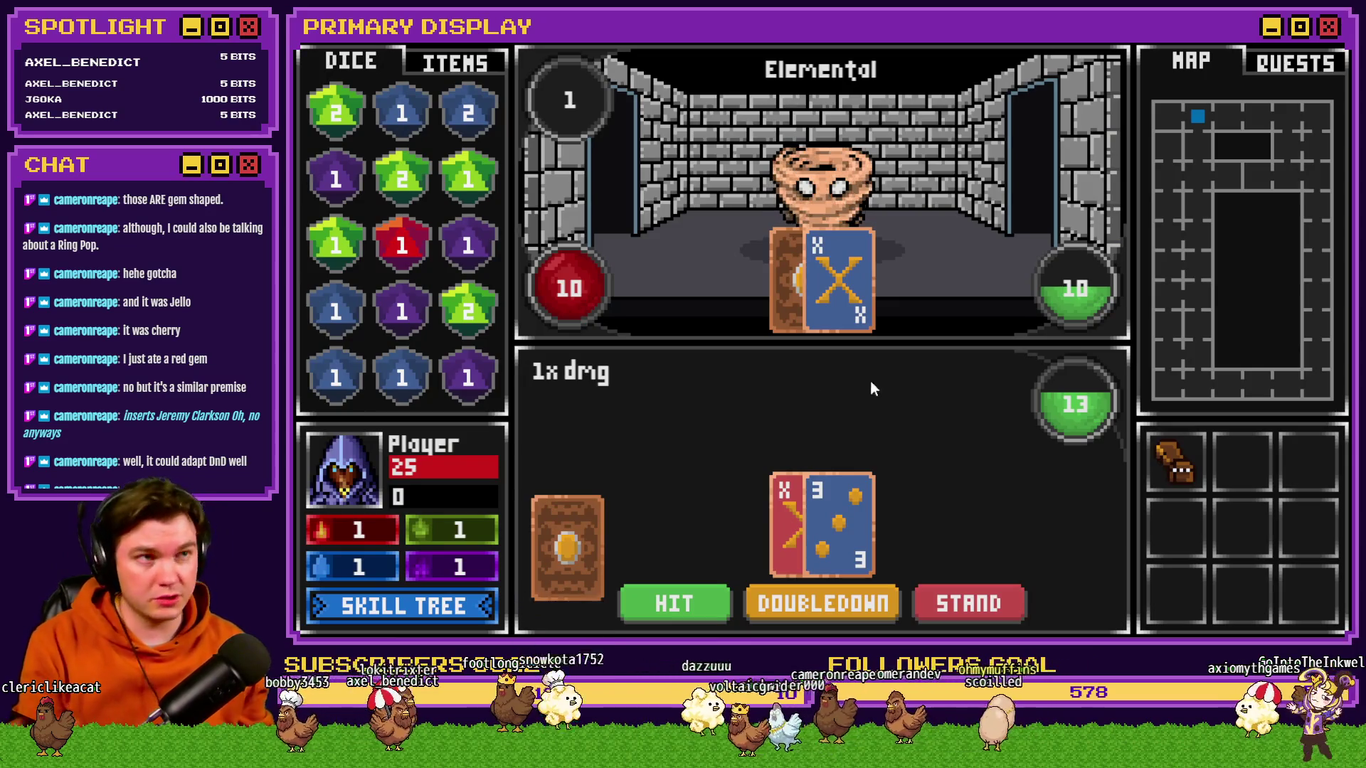
- Hit three times, then double down against the Elemental
left_click(679, 604)
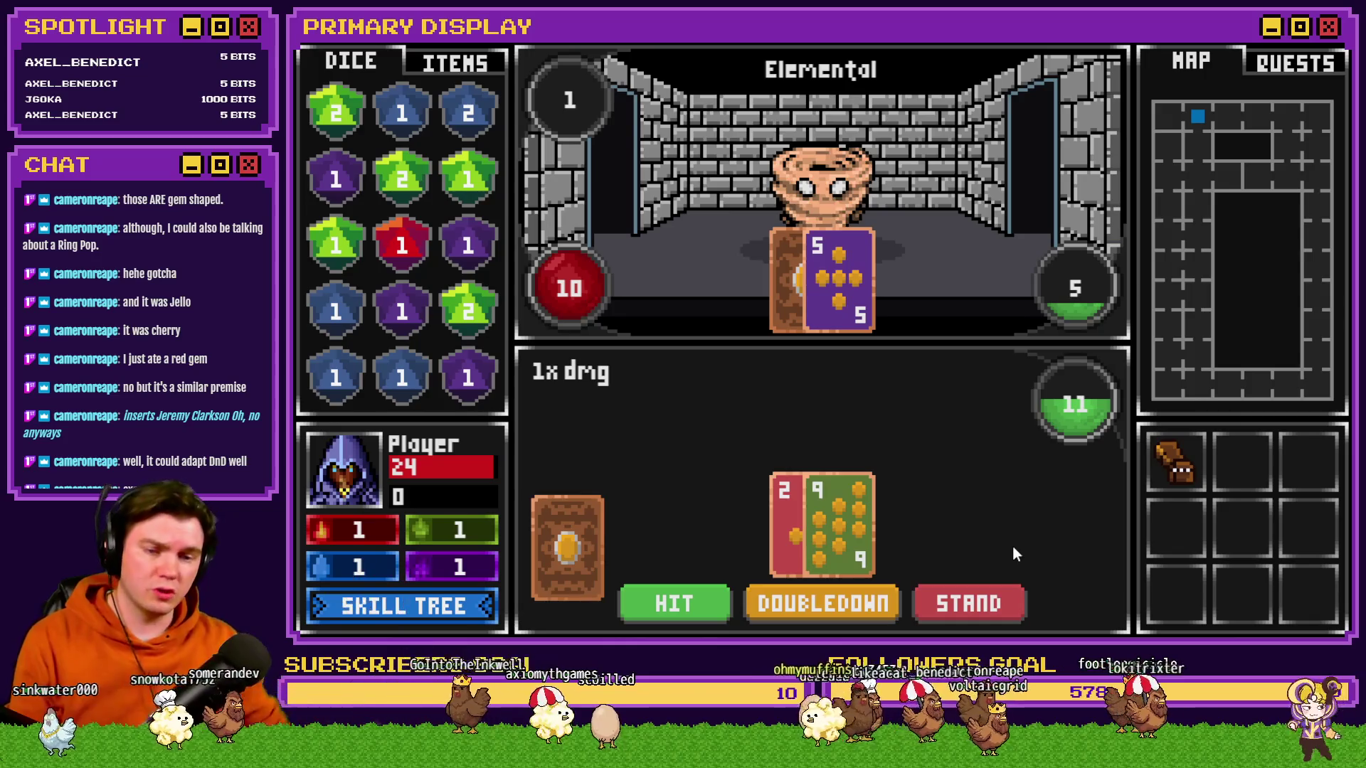
left_click(676, 609)
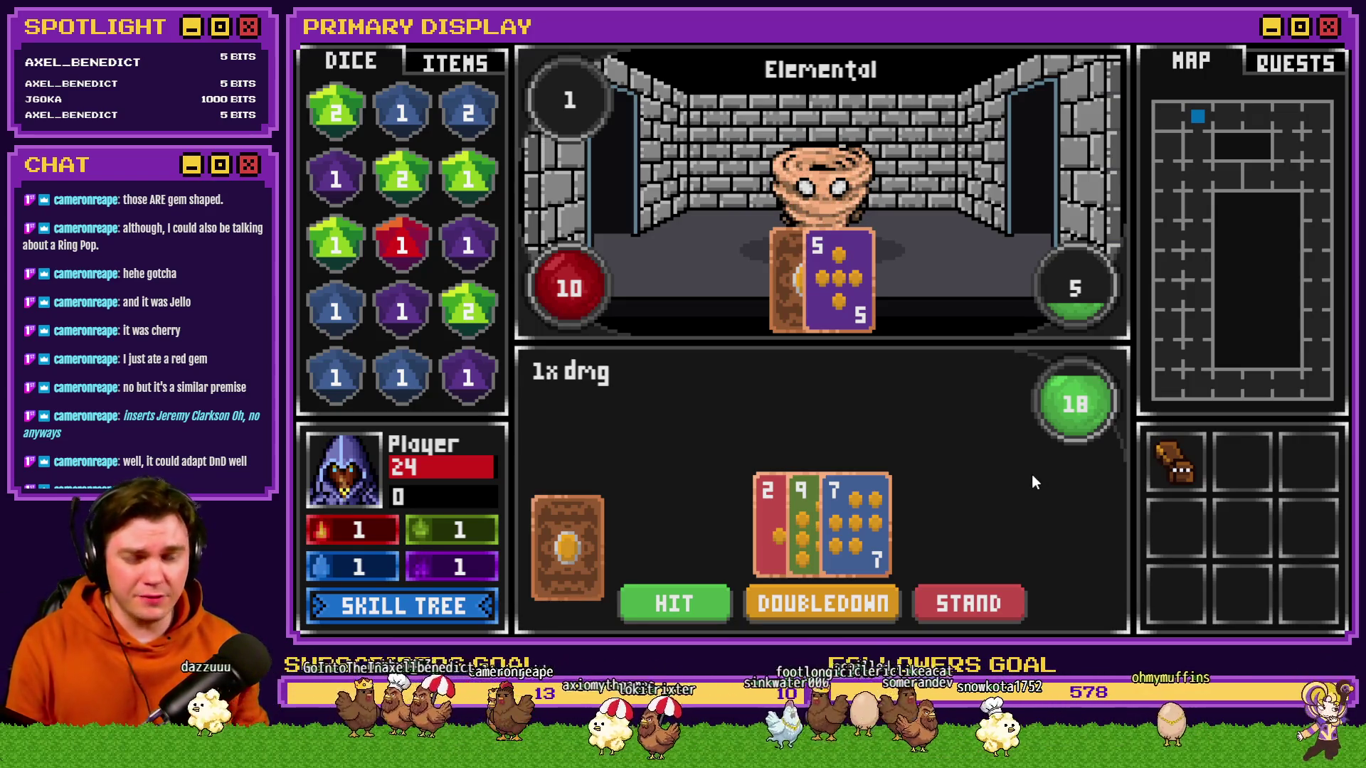
left_click(694, 598)
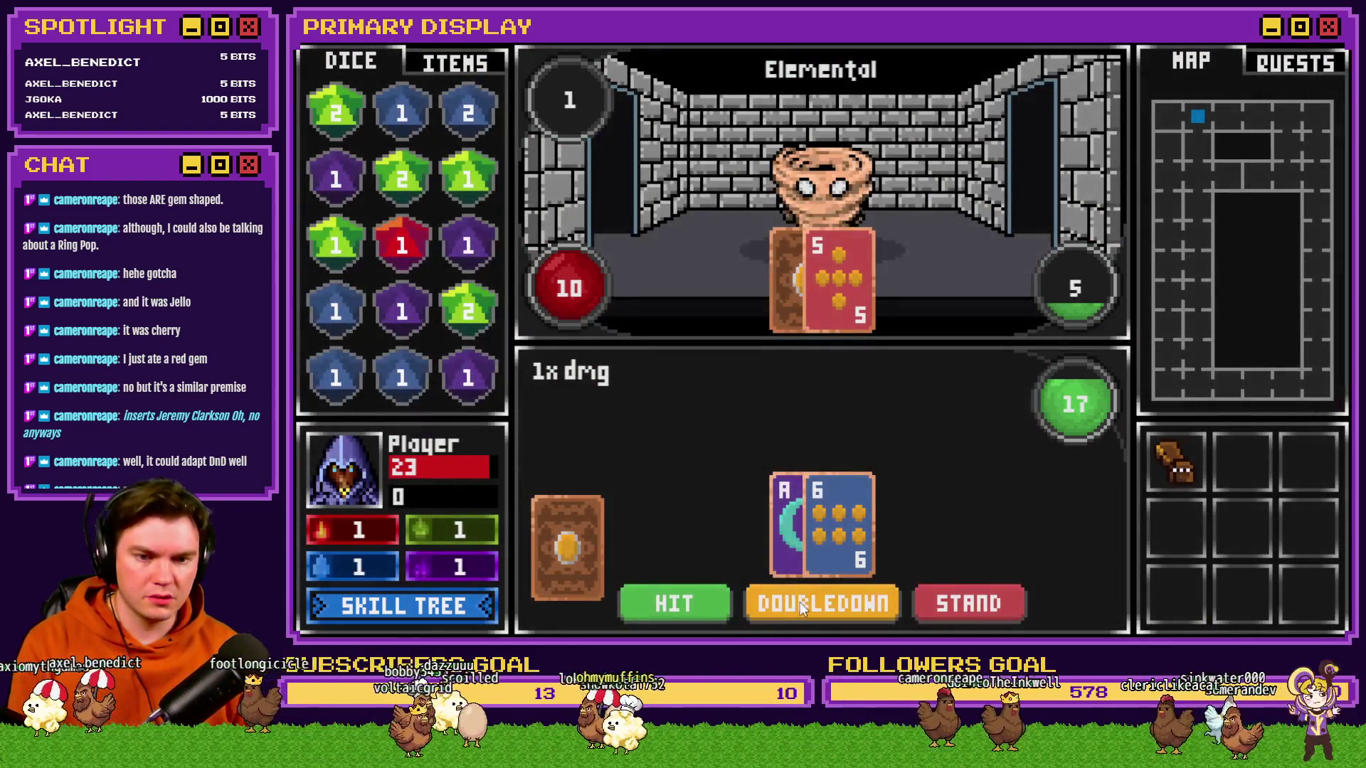
left_click(800, 603)
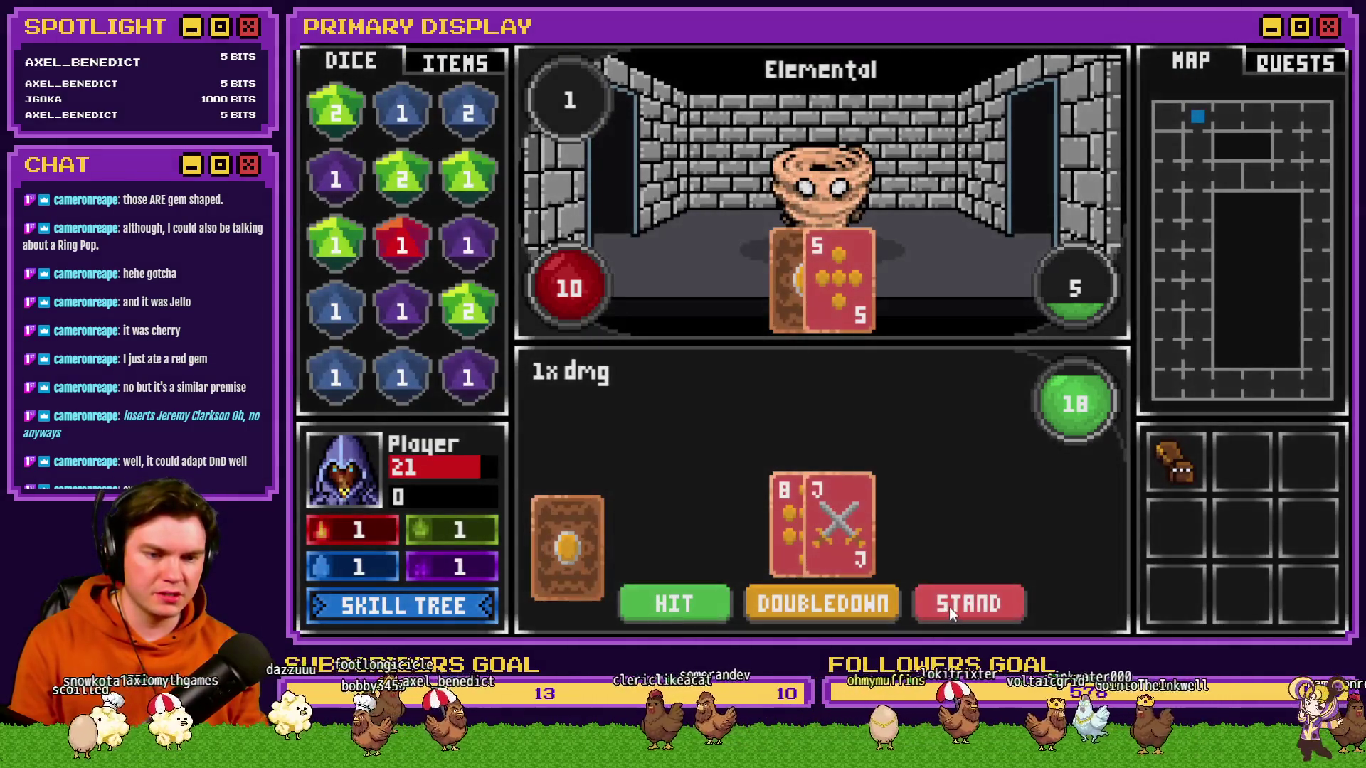
- Keep hitting across several hands, bringing the Elemental to 4 health, until a pair of 2s appears
left_click(676, 602)
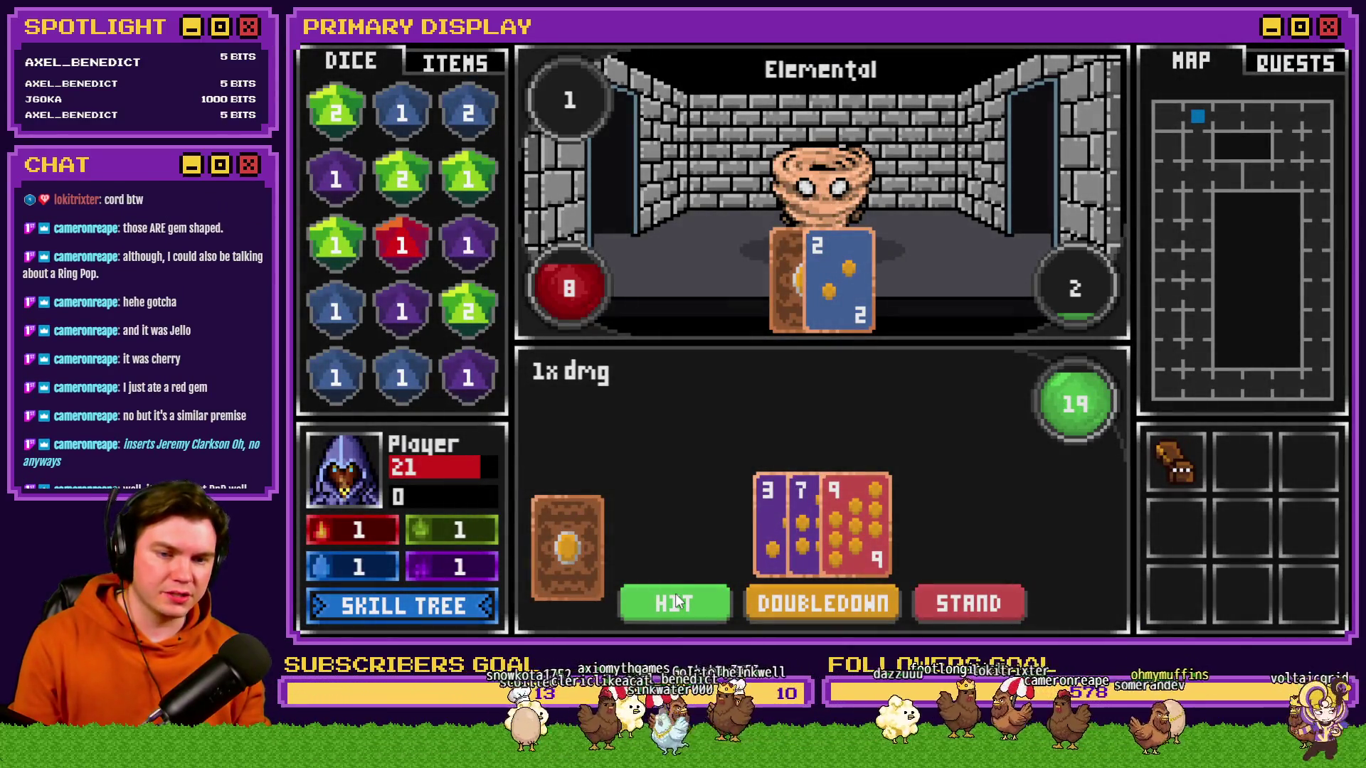
left_click(676, 601)
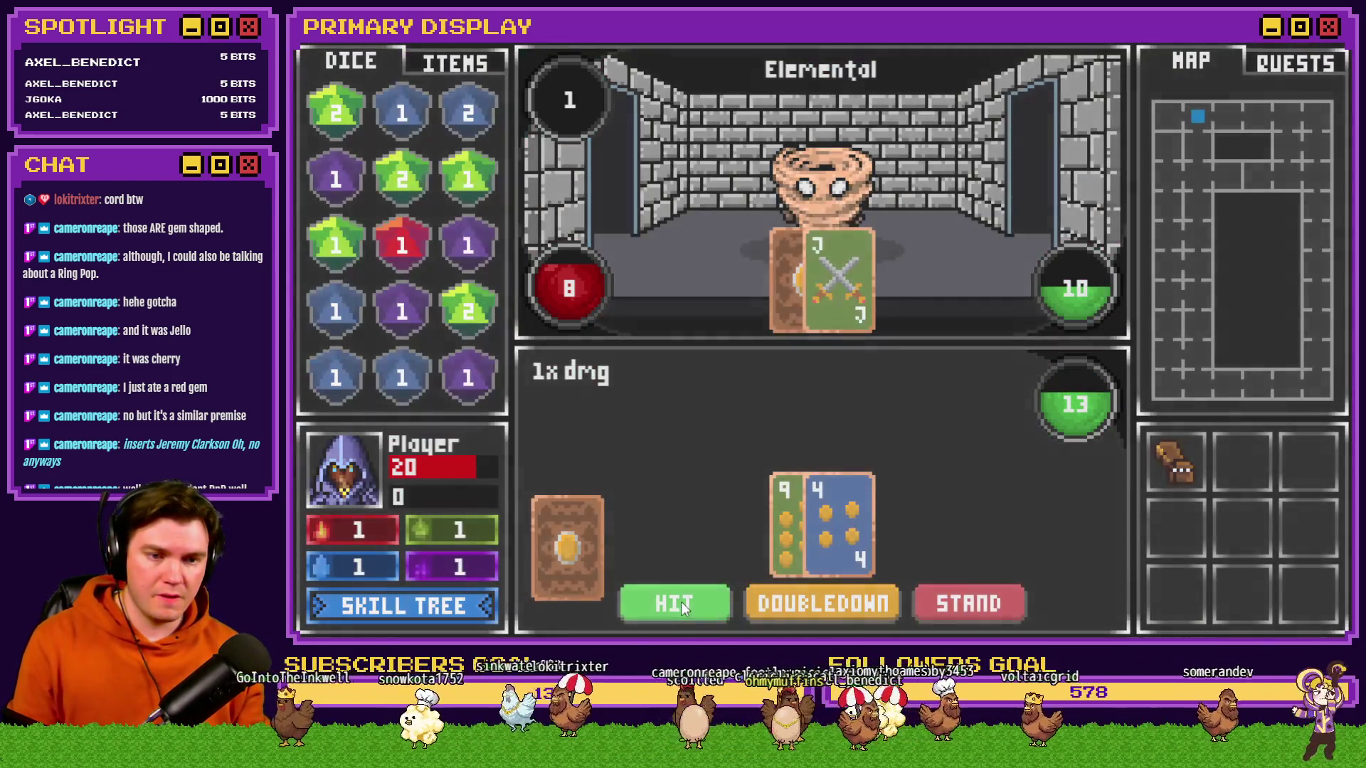
left_click(681, 601)
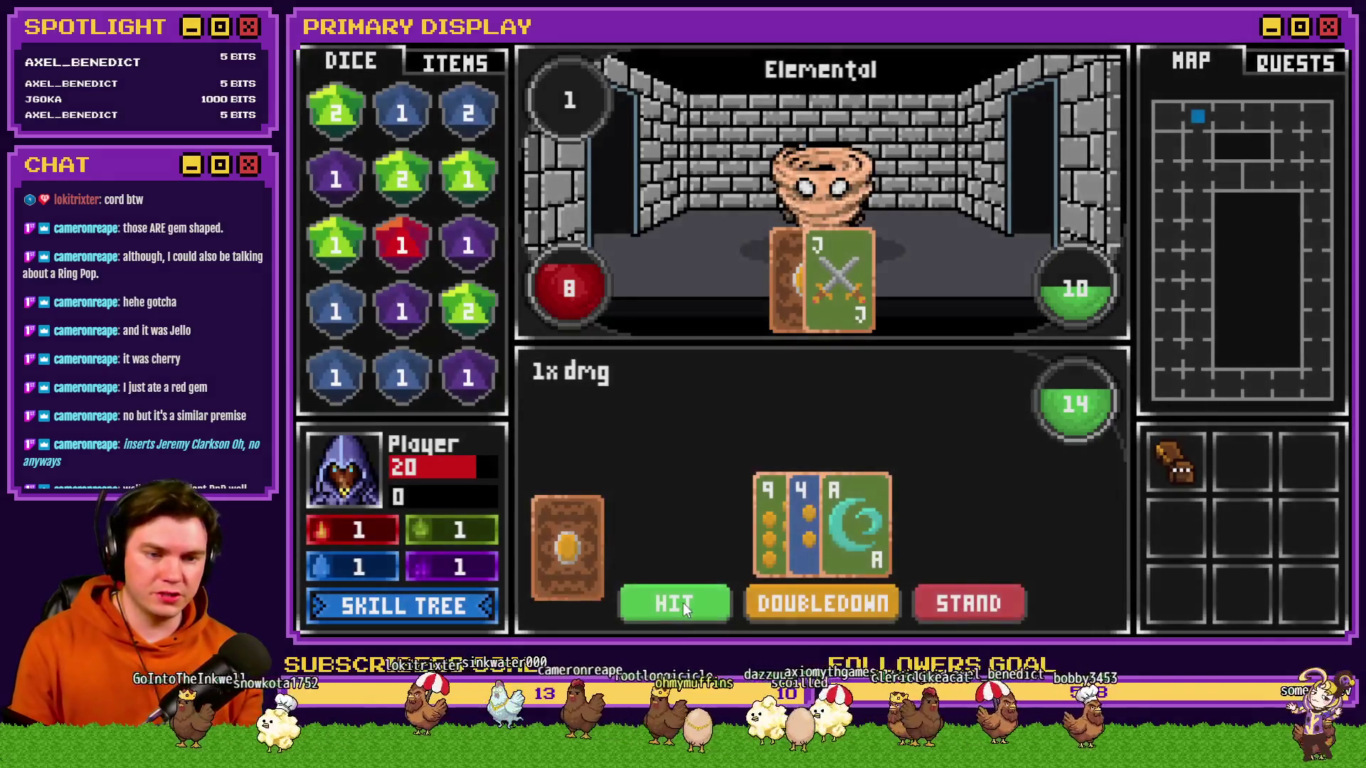
left_click(683, 604)
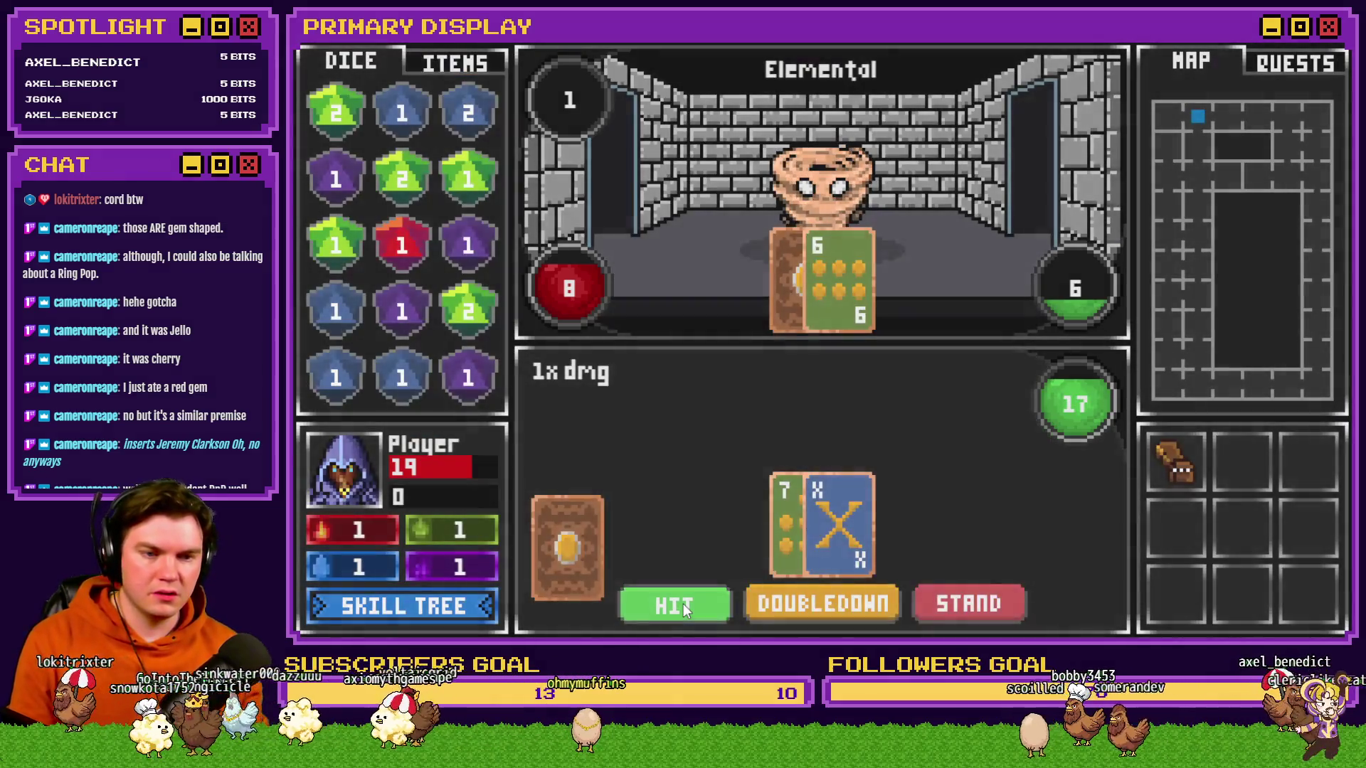
left_click(683, 604)
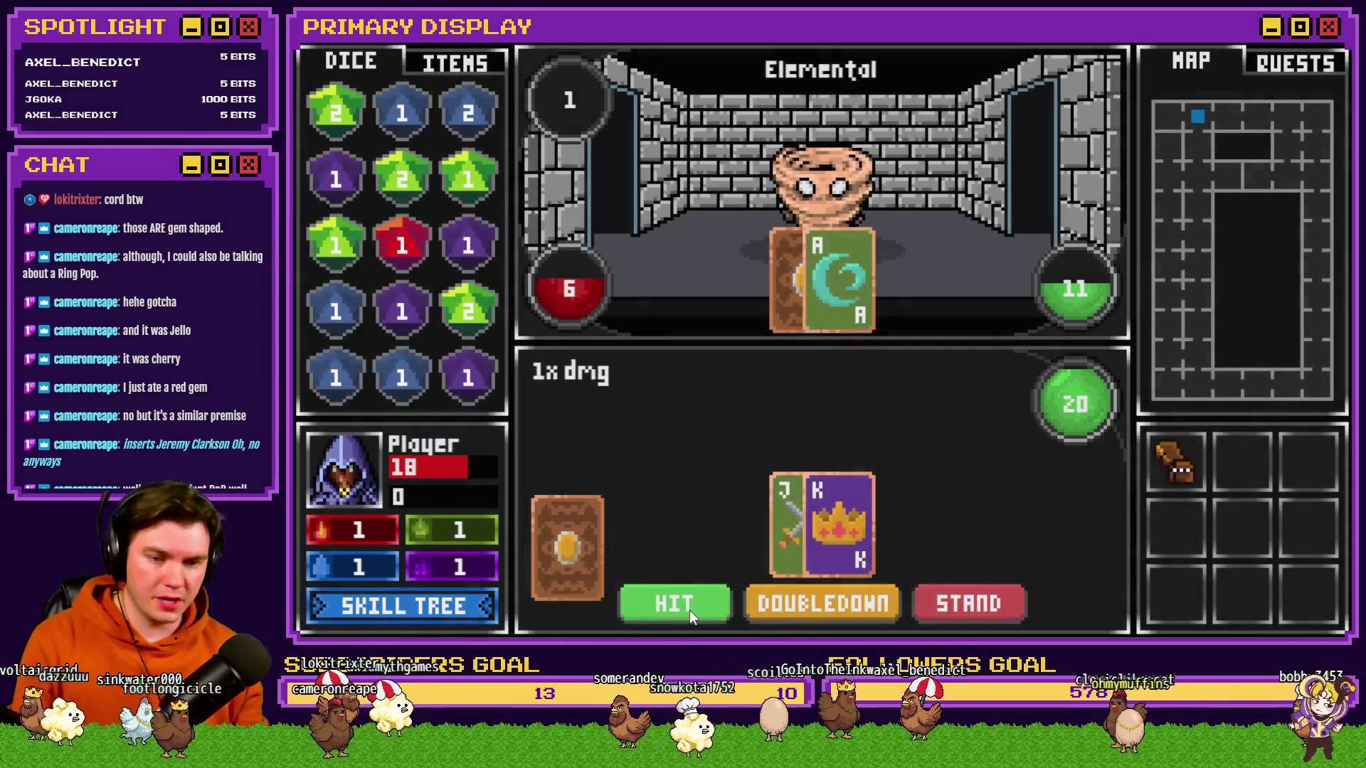
left_click(689, 610)
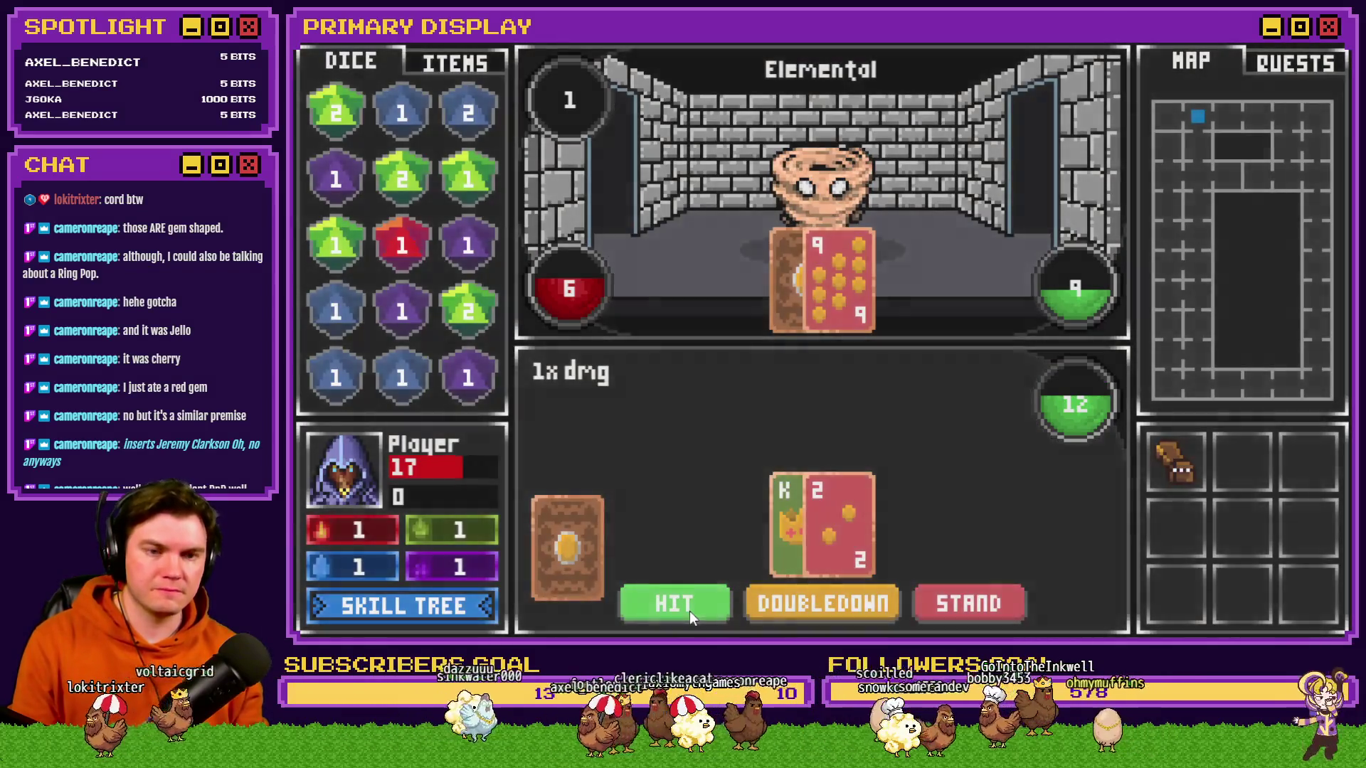
left_click(689, 611)
left_click(689, 612)
left_click(689, 611)
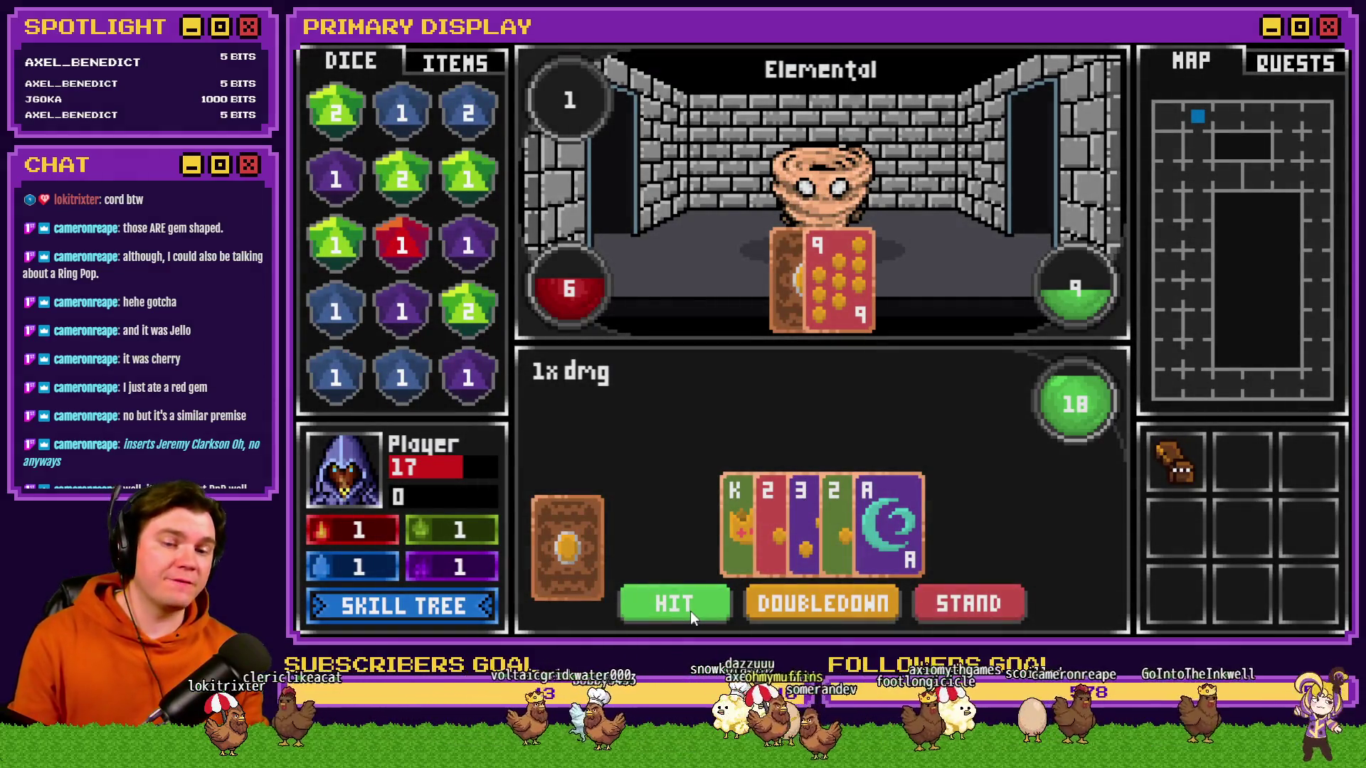
left_click(690, 612)
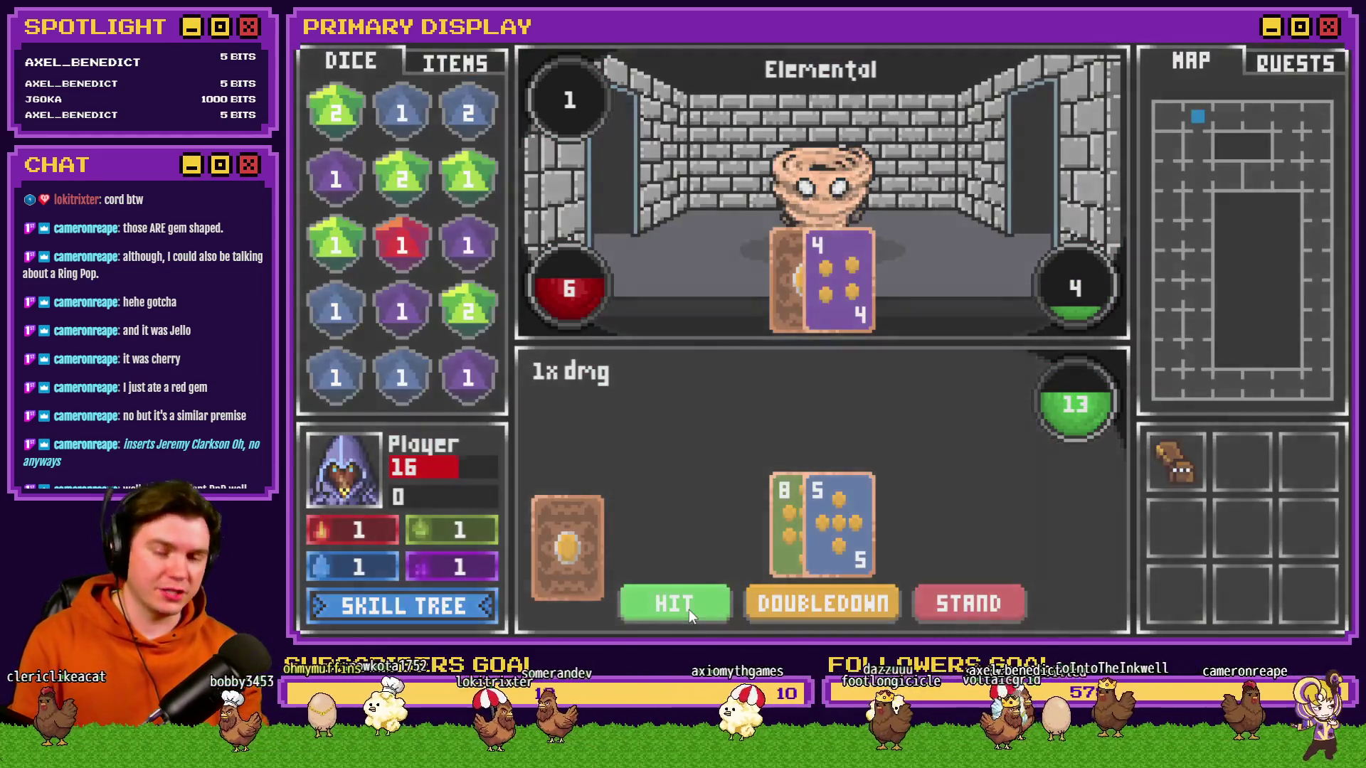
left_click(689, 610)
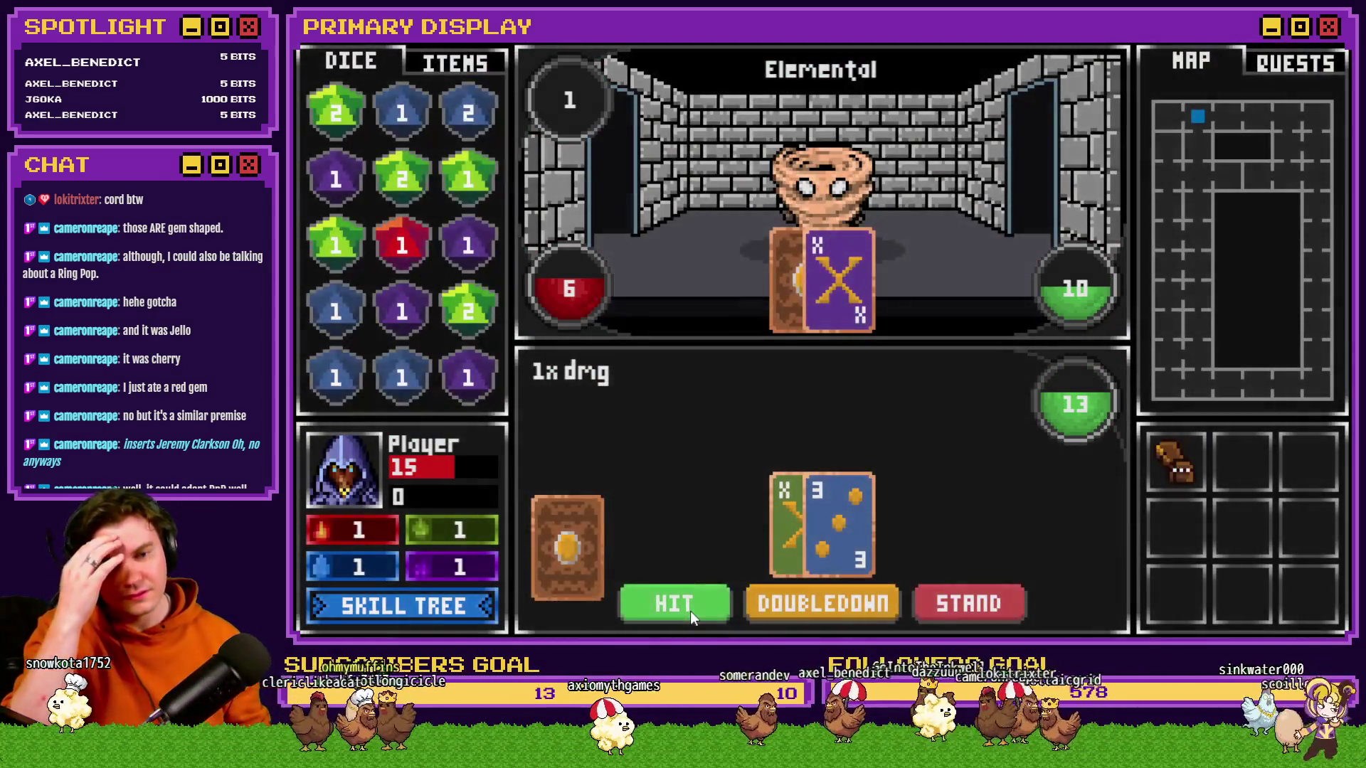
left_click(690, 612)
left_click(690, 612)
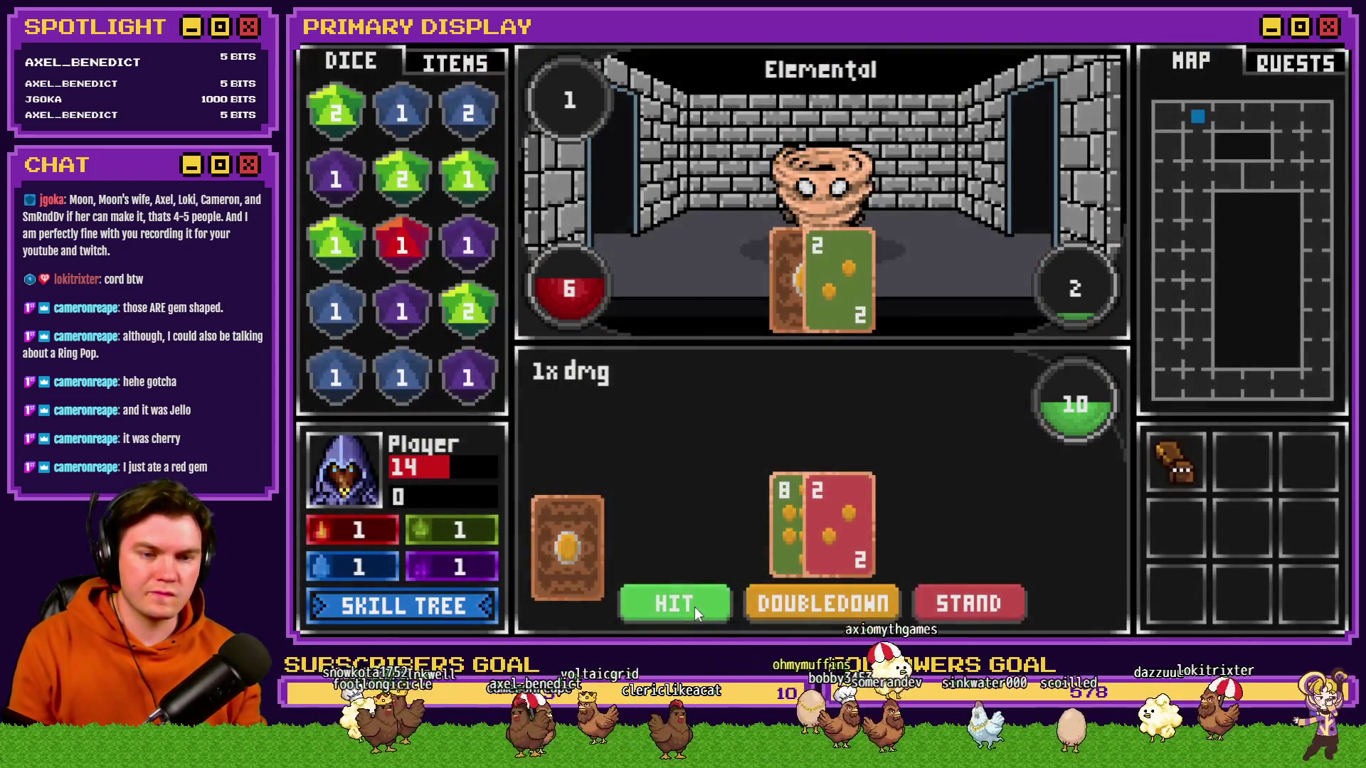
left_click(694, 608)
left_click(695, 607)
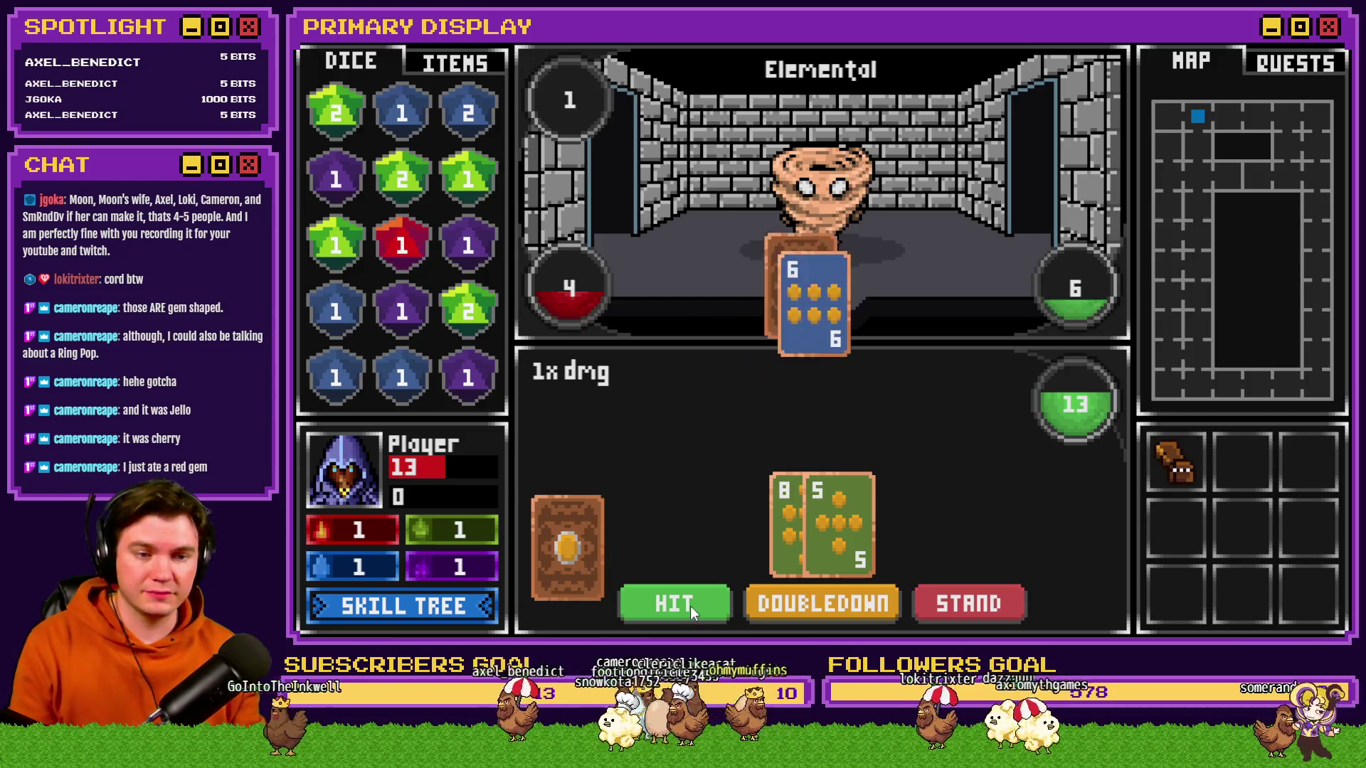
left_click(690, 607)
left_click(689, 607)
left_click(689, 608)
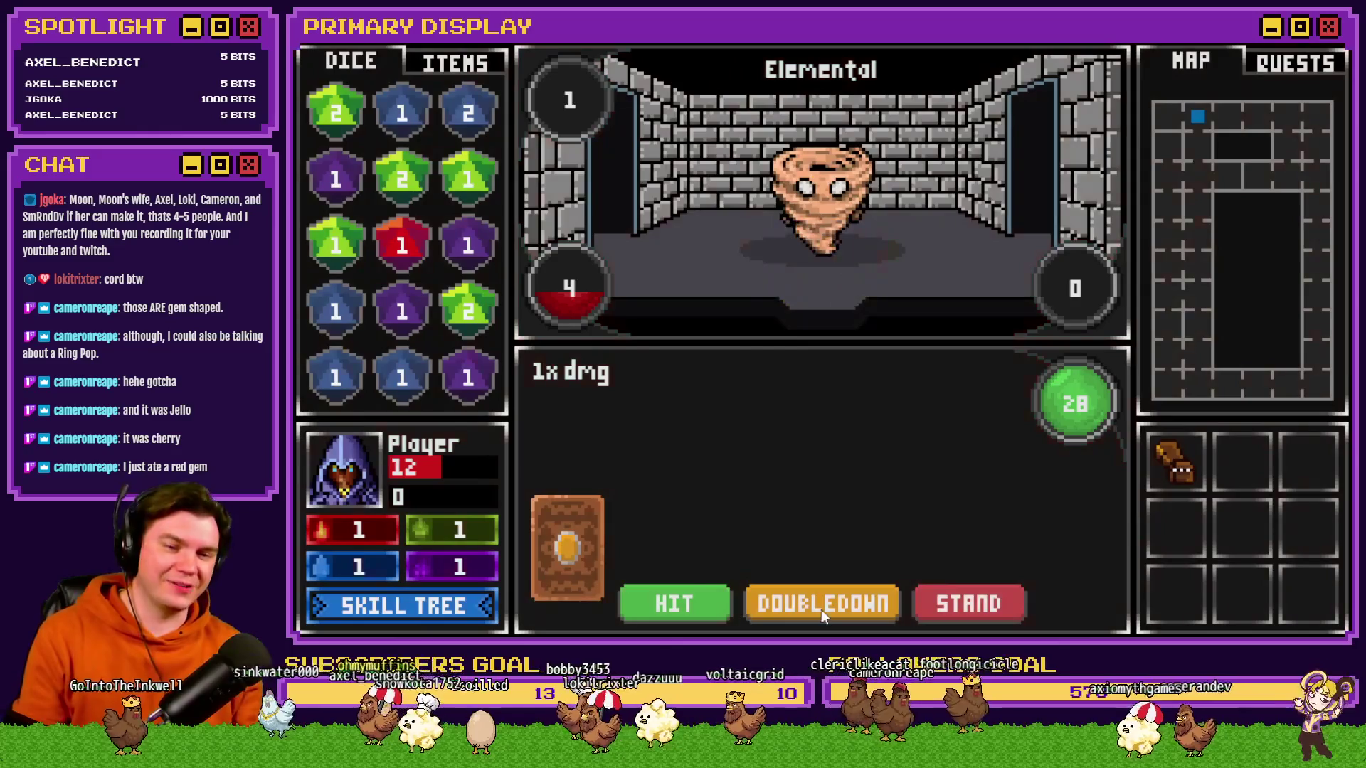
mouse_move(1169, 462)
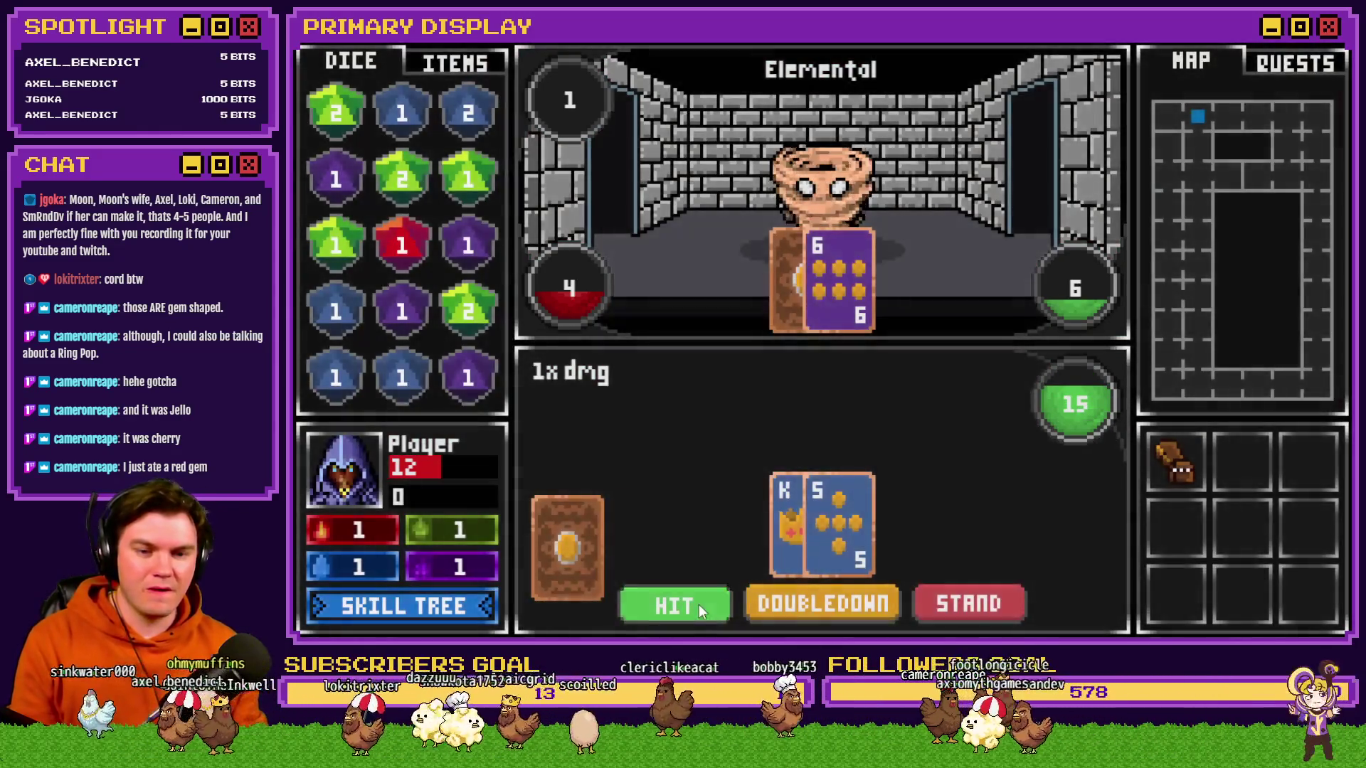
left_click(699, 605)
left_click(698, 605)
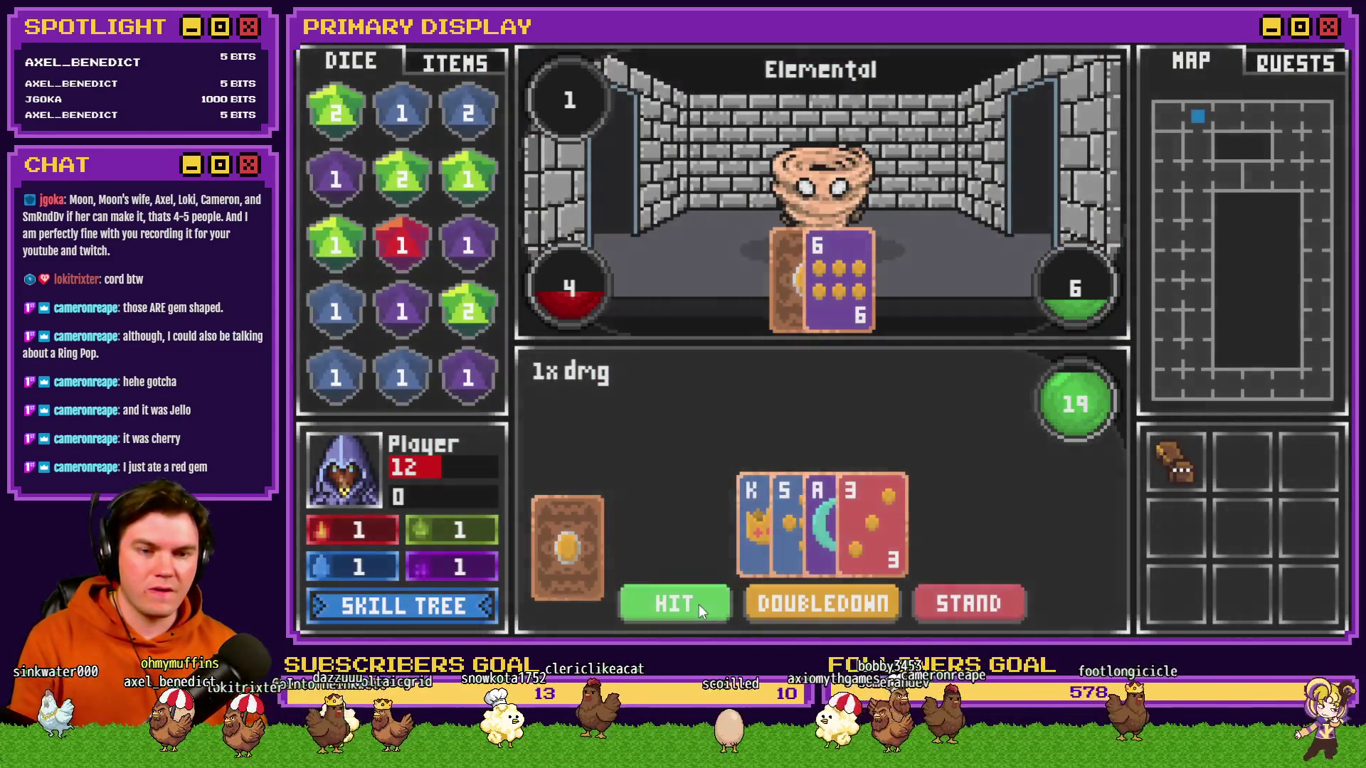
left_click(699, 605)
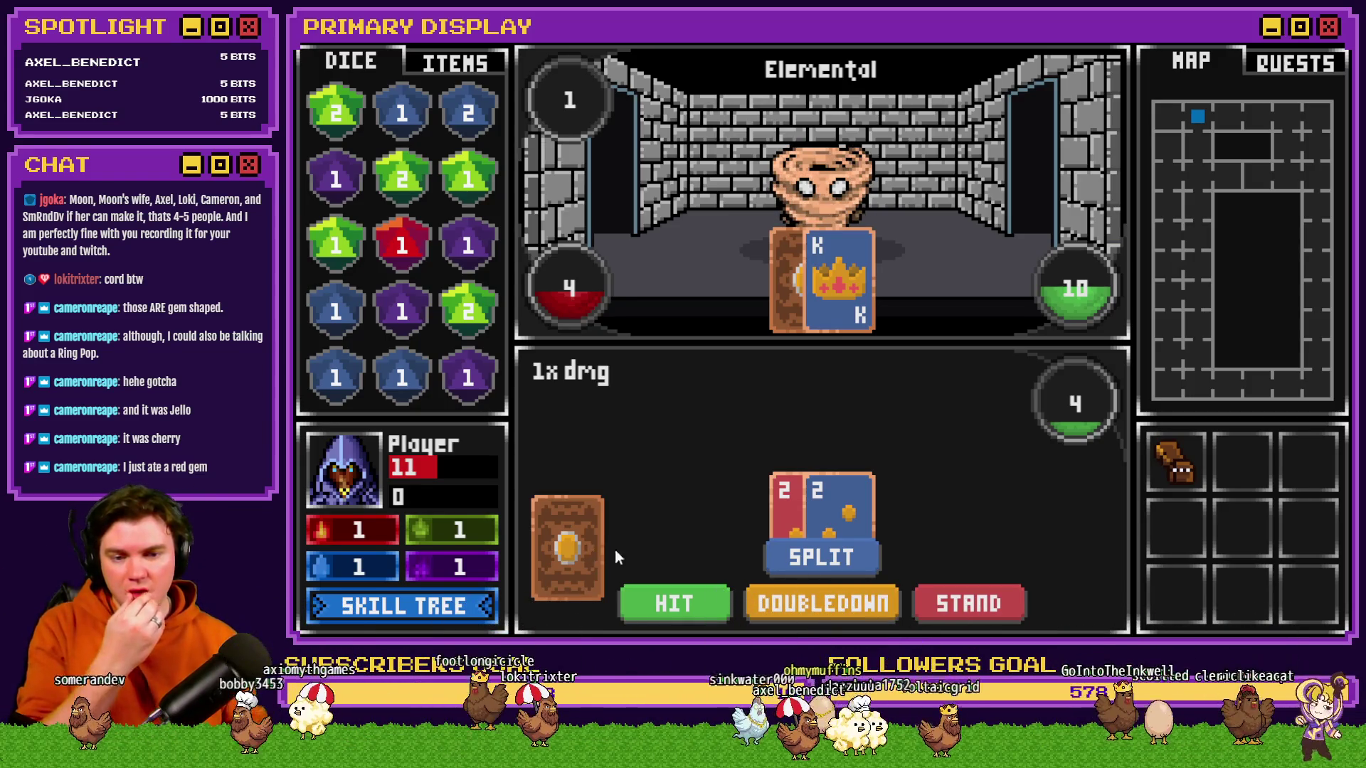
- Split the 2s, deal a card into each hand, stand until the Elemental busts, then close the playtest
left_click(830, 561)
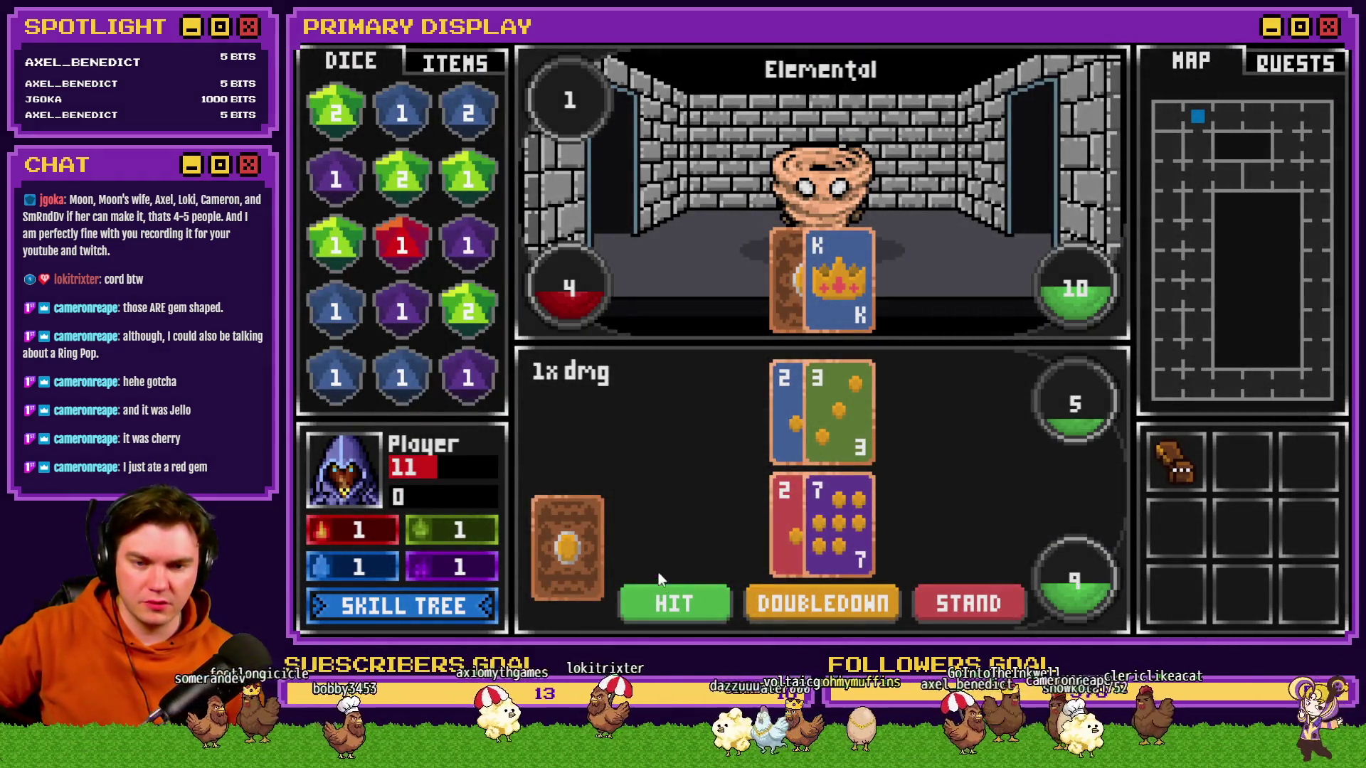
left_click_drag(567, 547, 813, 421)
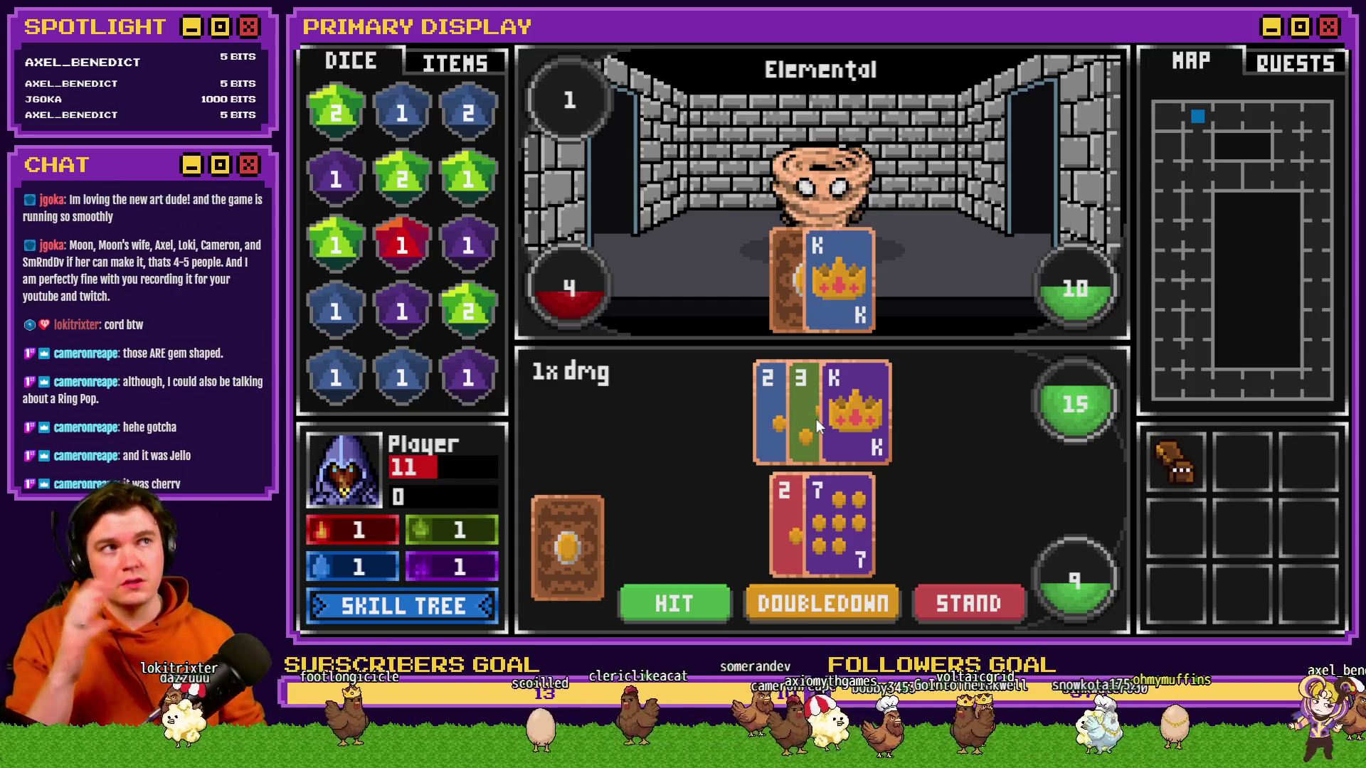
left_click(684, 603)
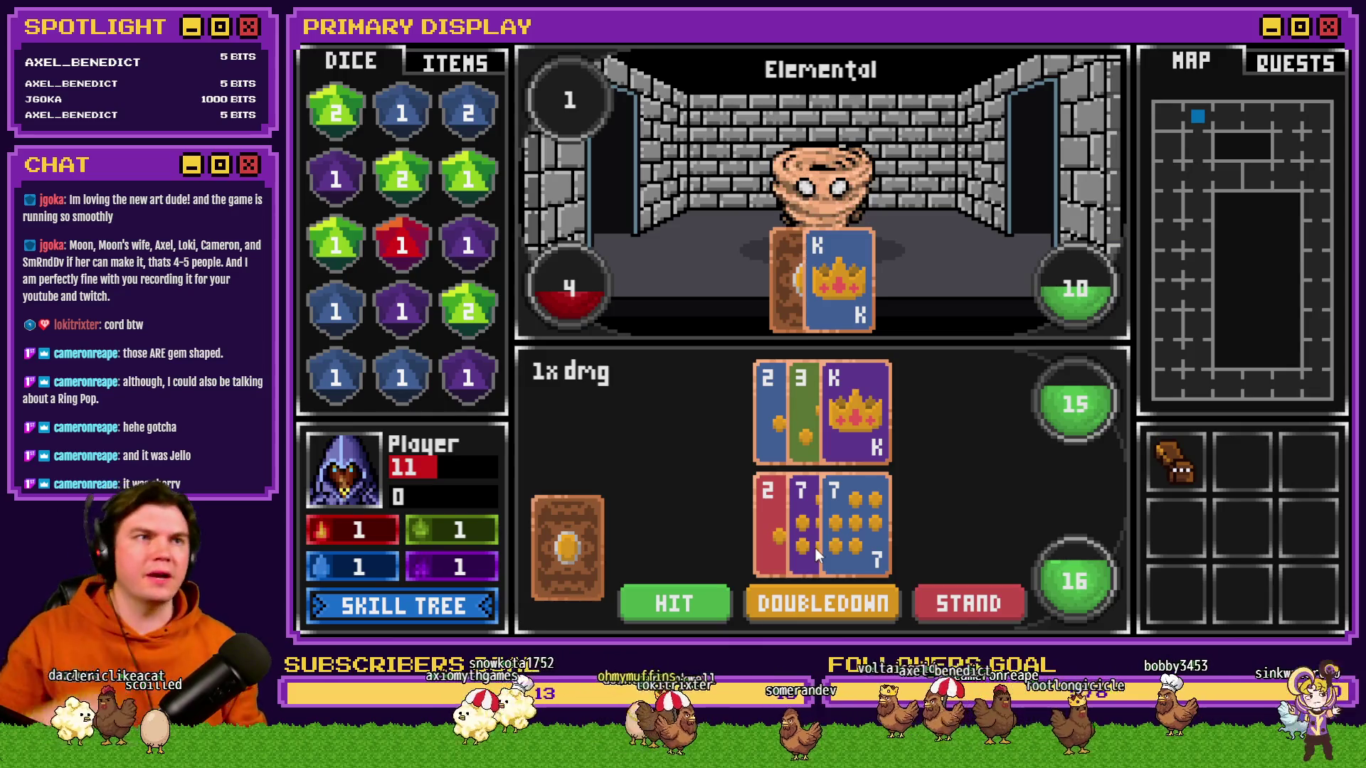
left_click(719, 606)
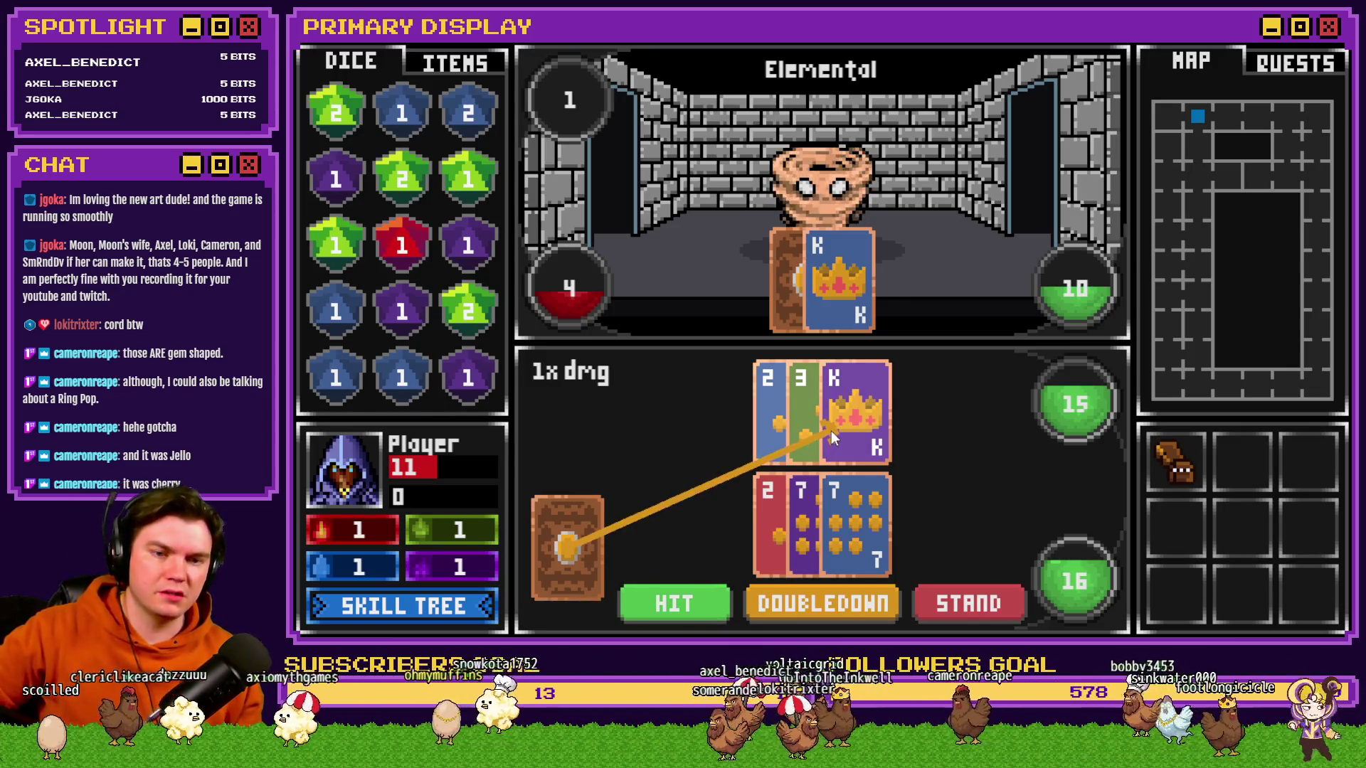
left_click(831, 429)
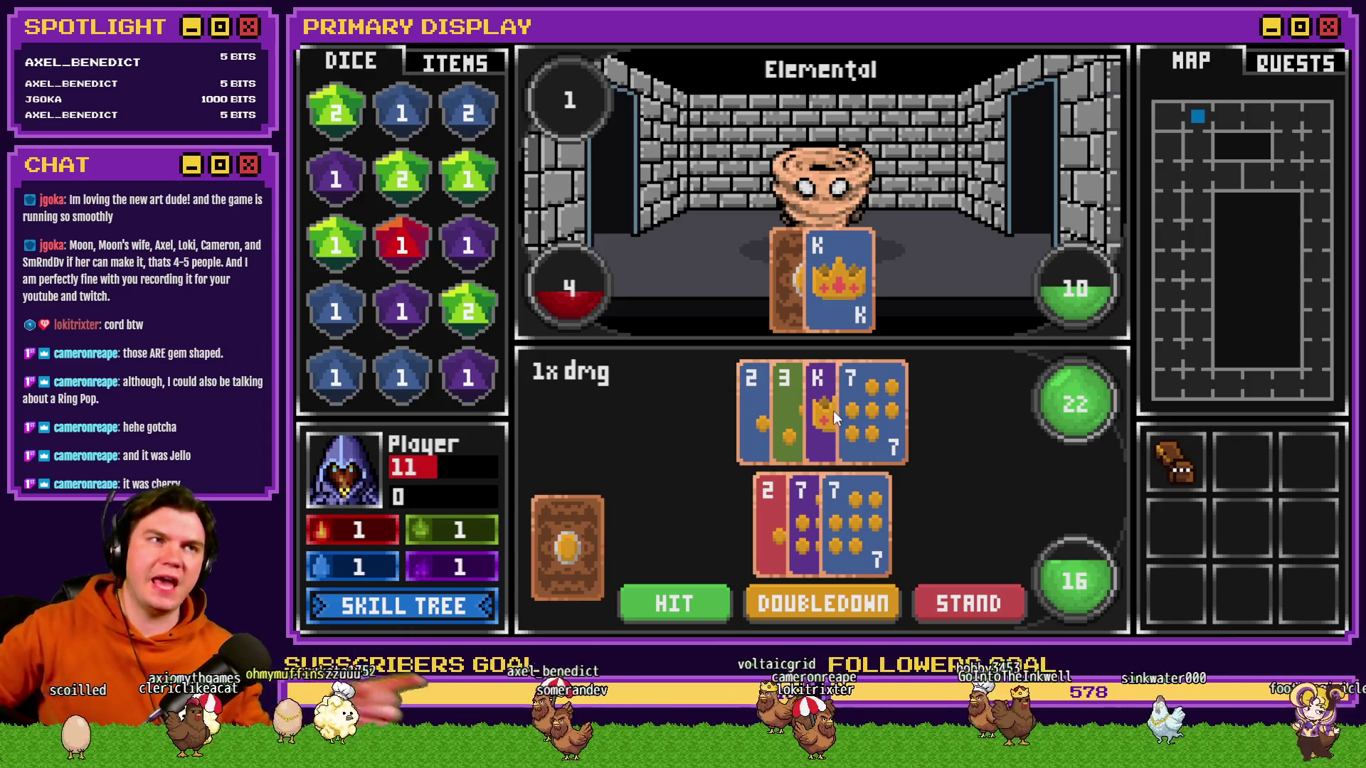
left_click(669, 603)
left_click(813, 531)
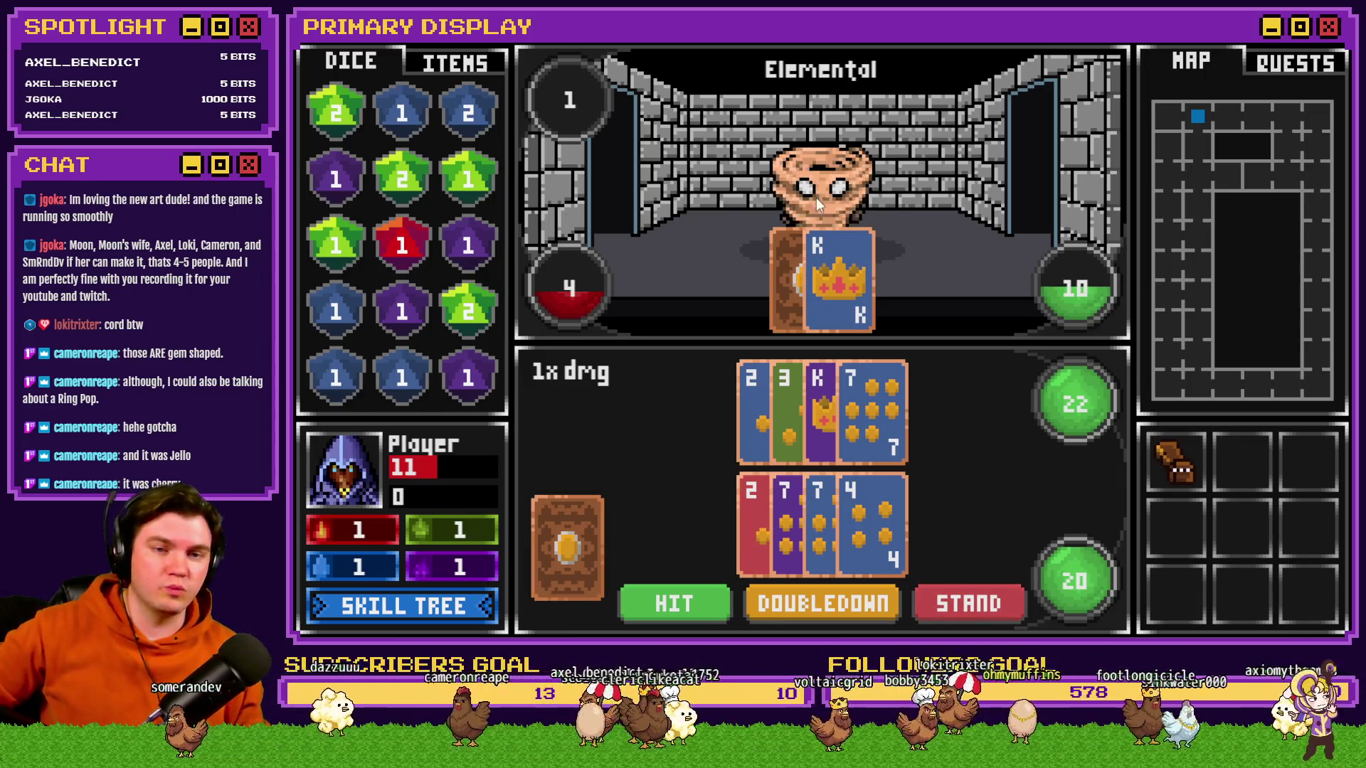
left_click(950, 615)
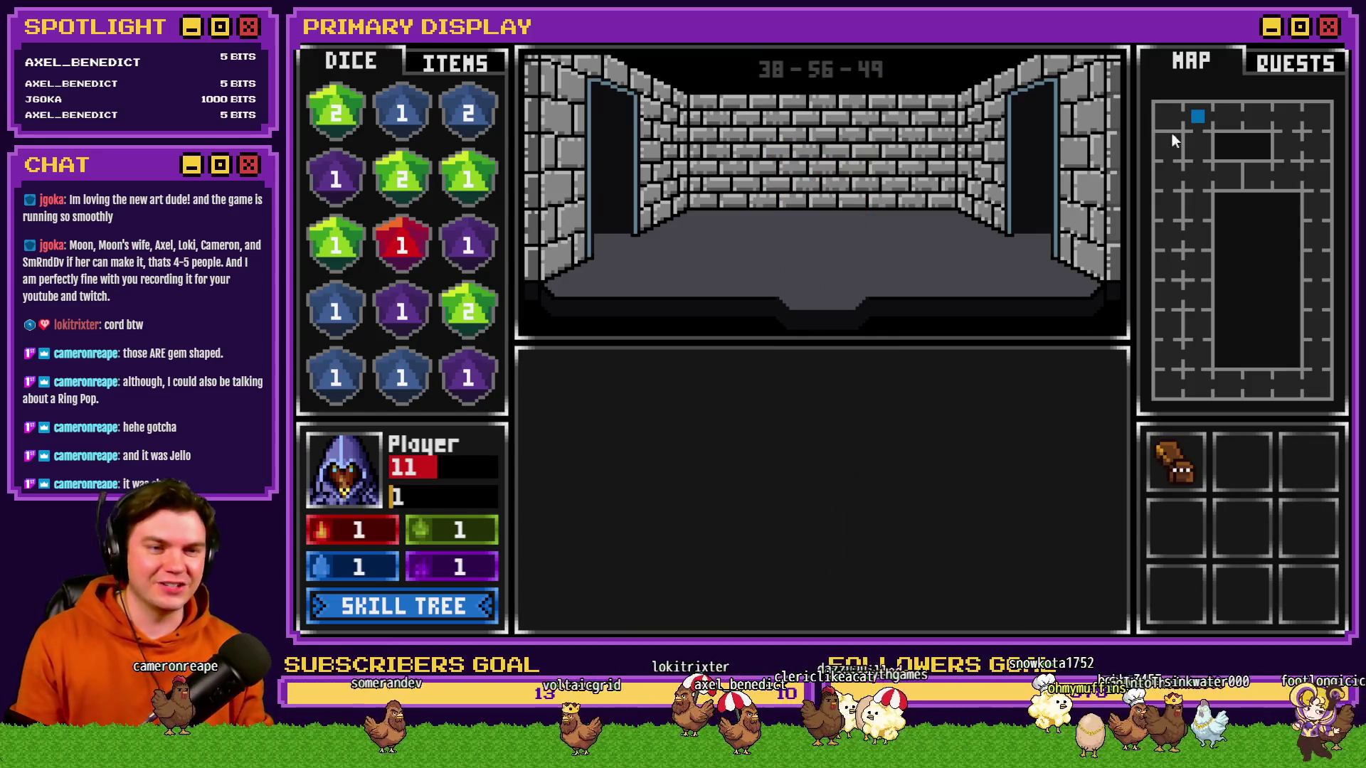
left_click(1333, 44)
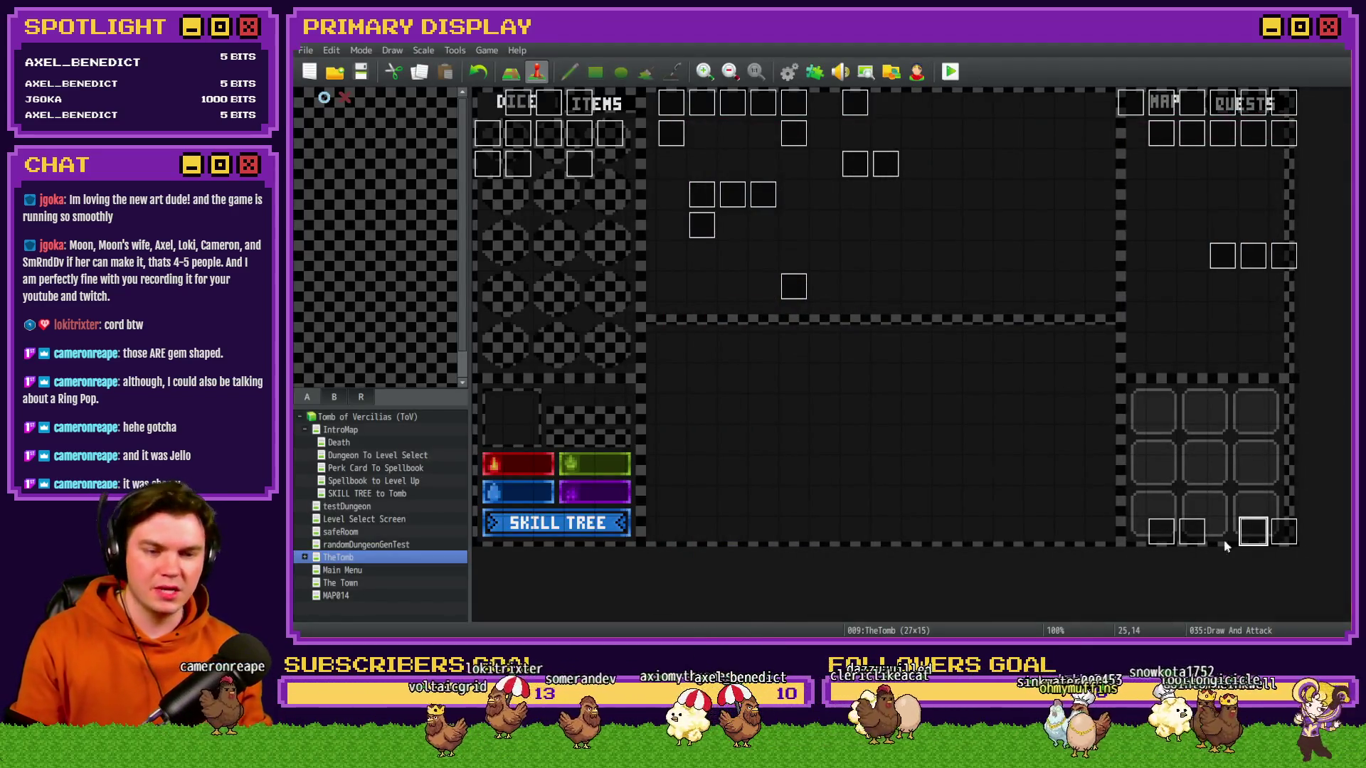
- Reopen the Draw And Attack event and flip between pages 2 and 3 to compare them
key("Return")
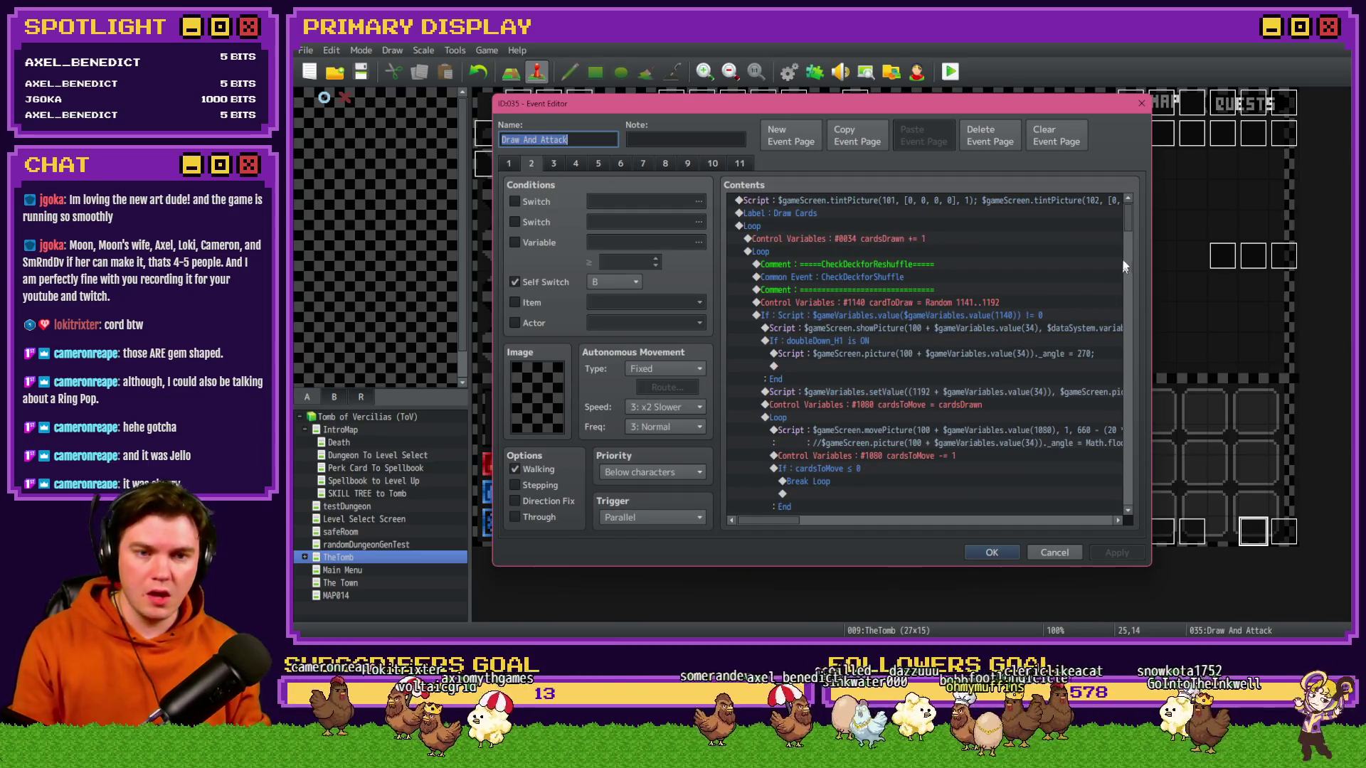
left_click_drag(1129, 228, 1164, 389)
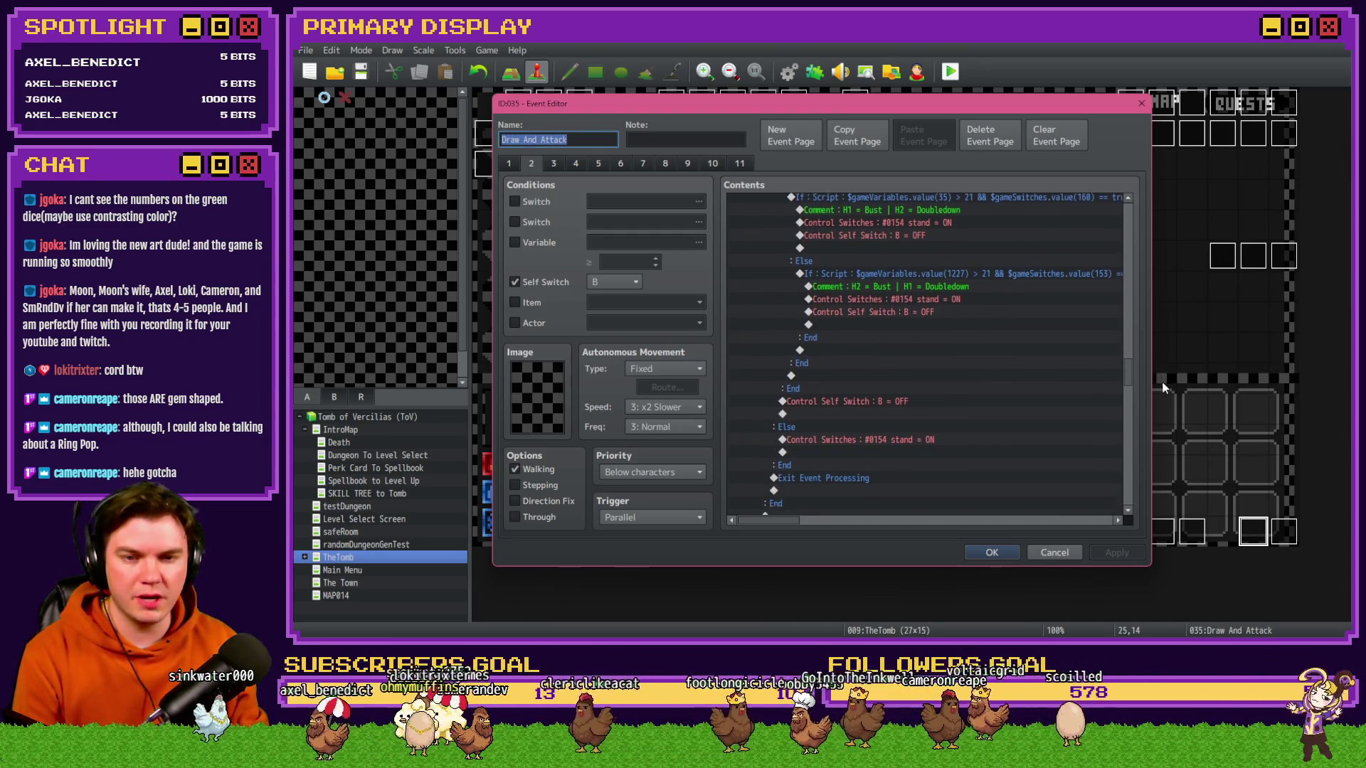
left_click_drag(1164, 390, 1164, 419)
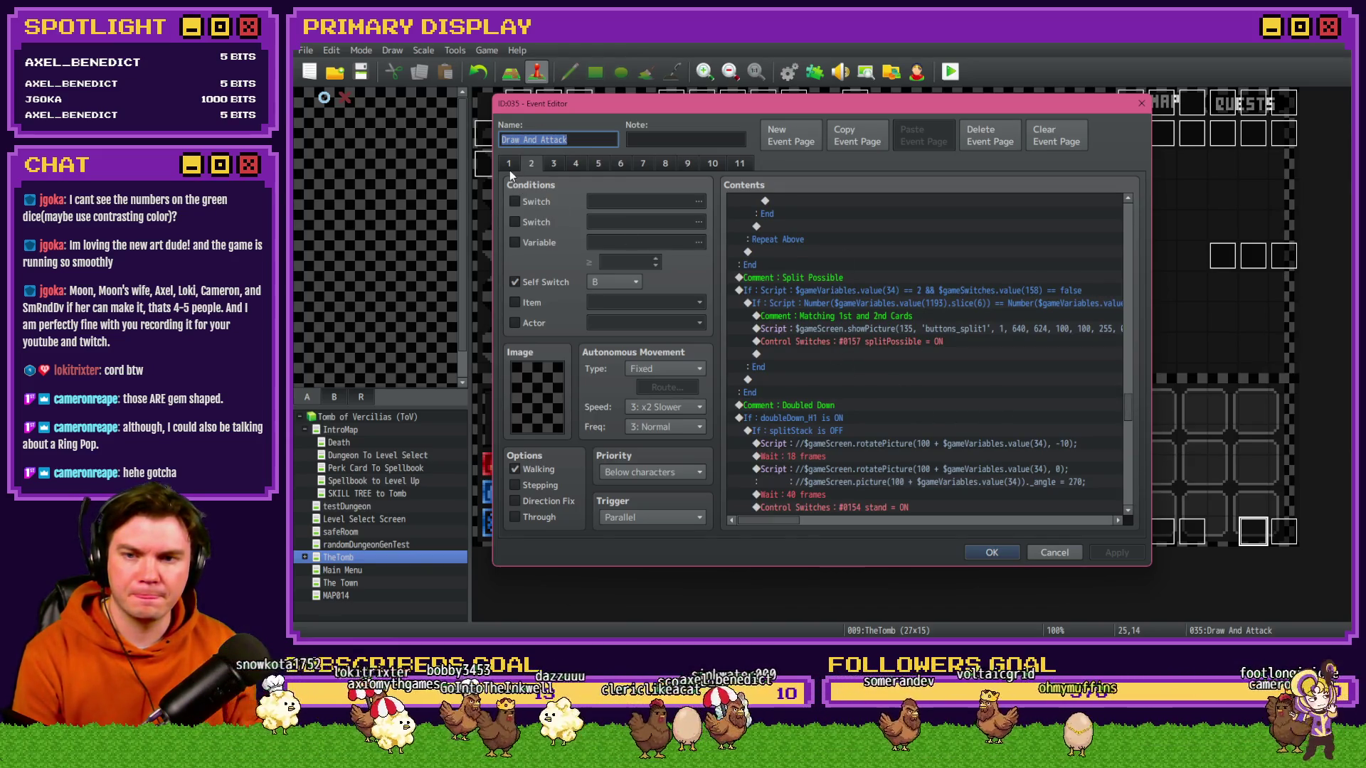
left_click(552, 166)
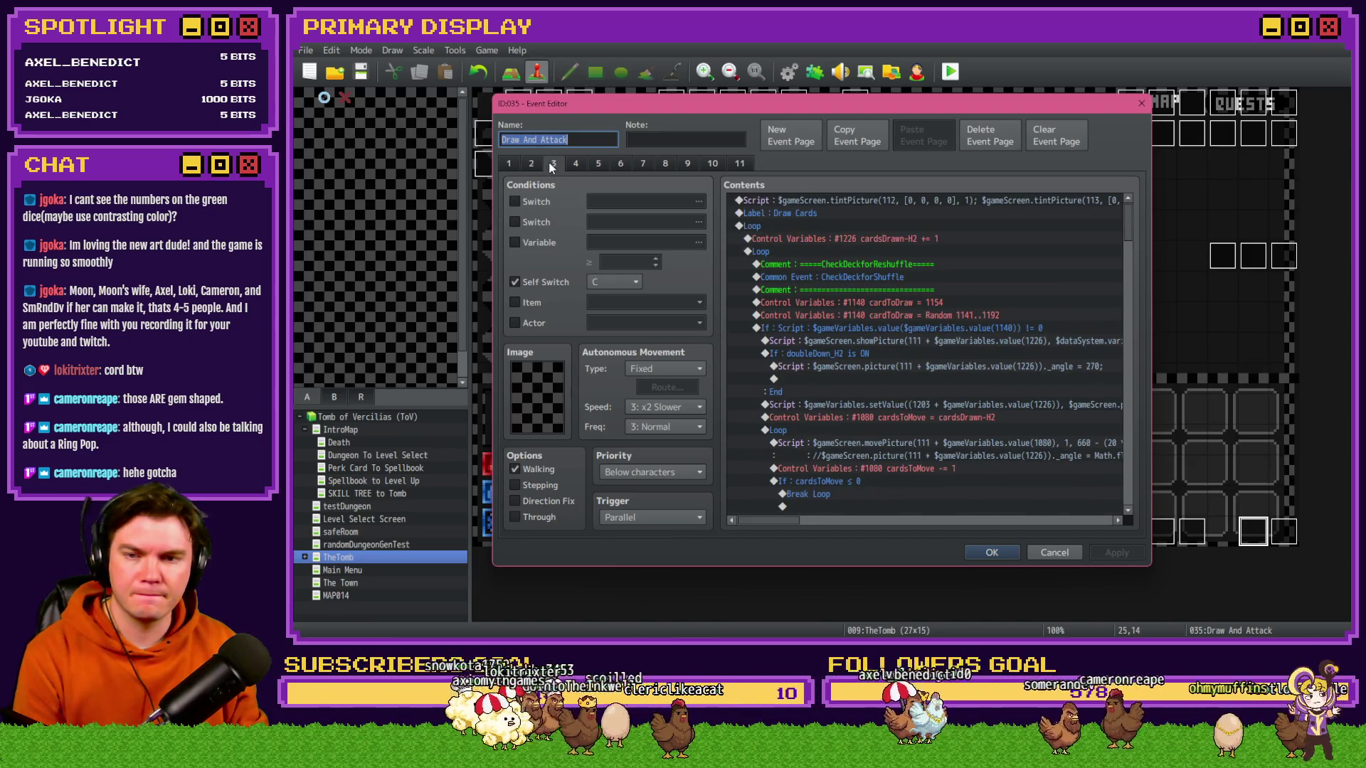
left_click(532, 165)
left_click(549, 165)
left_click(530, 164)
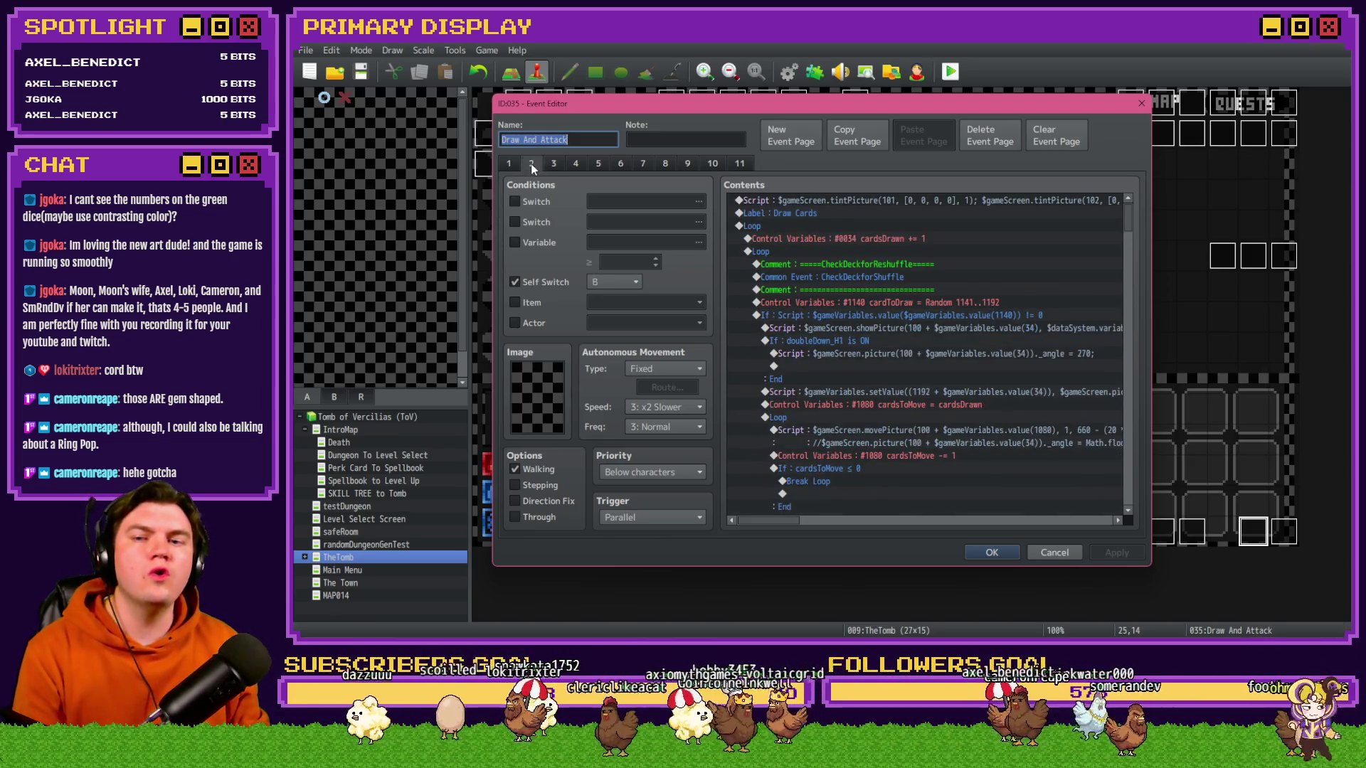
left_click(553, 165)
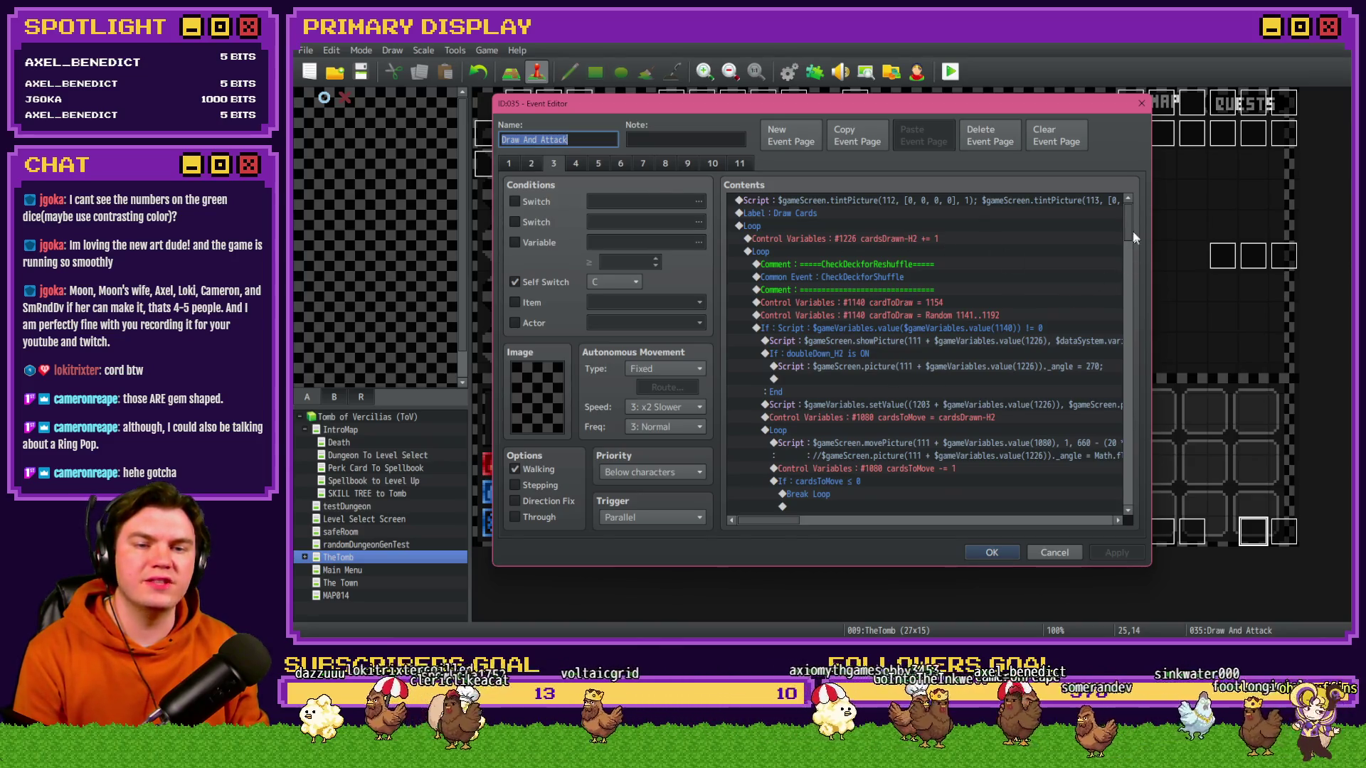
- Scroll through both pages' command lists, then bring up Event Commands on page 3
left_click(898, 302)
left_click(532, 163)
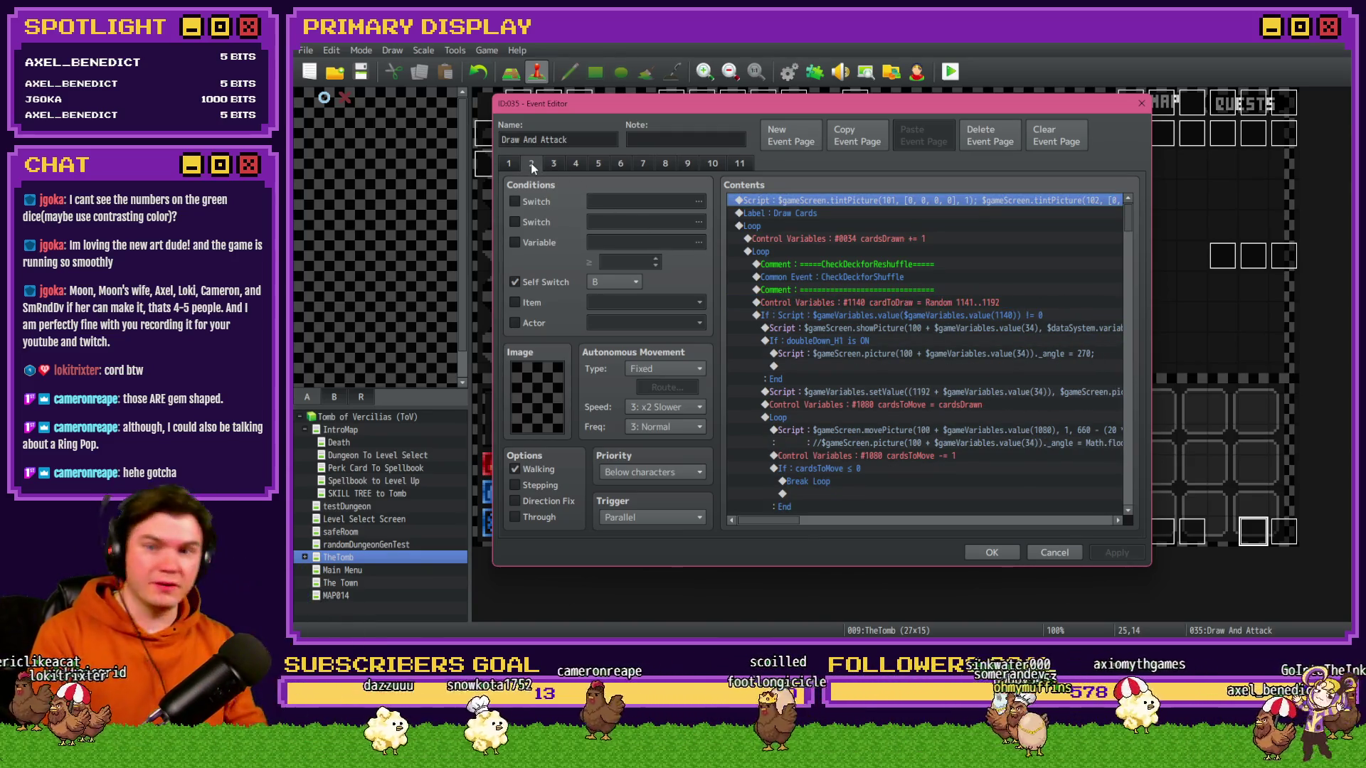
left_click_drag(1126, 224, 1122, 518)
left_click(553, 164)
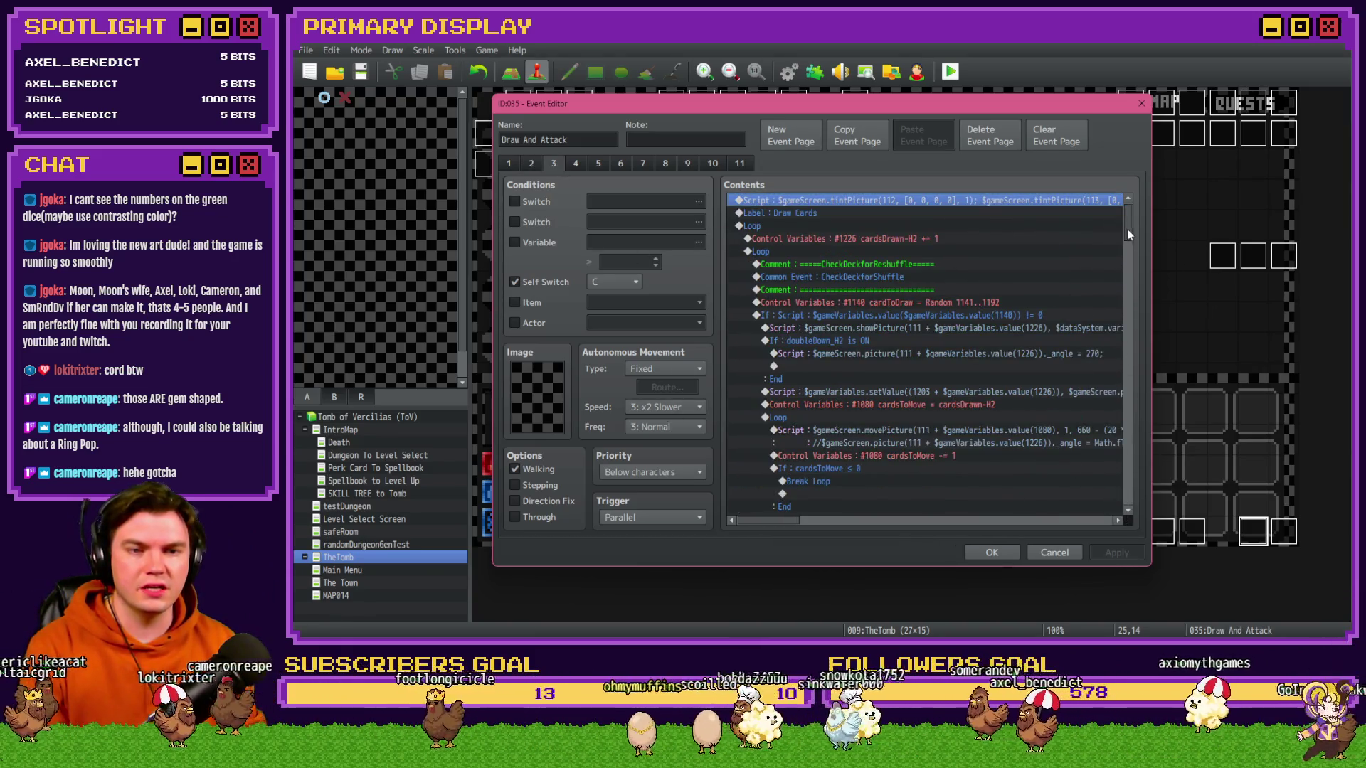
left_click_drag(1126, 230, 1153, 530)
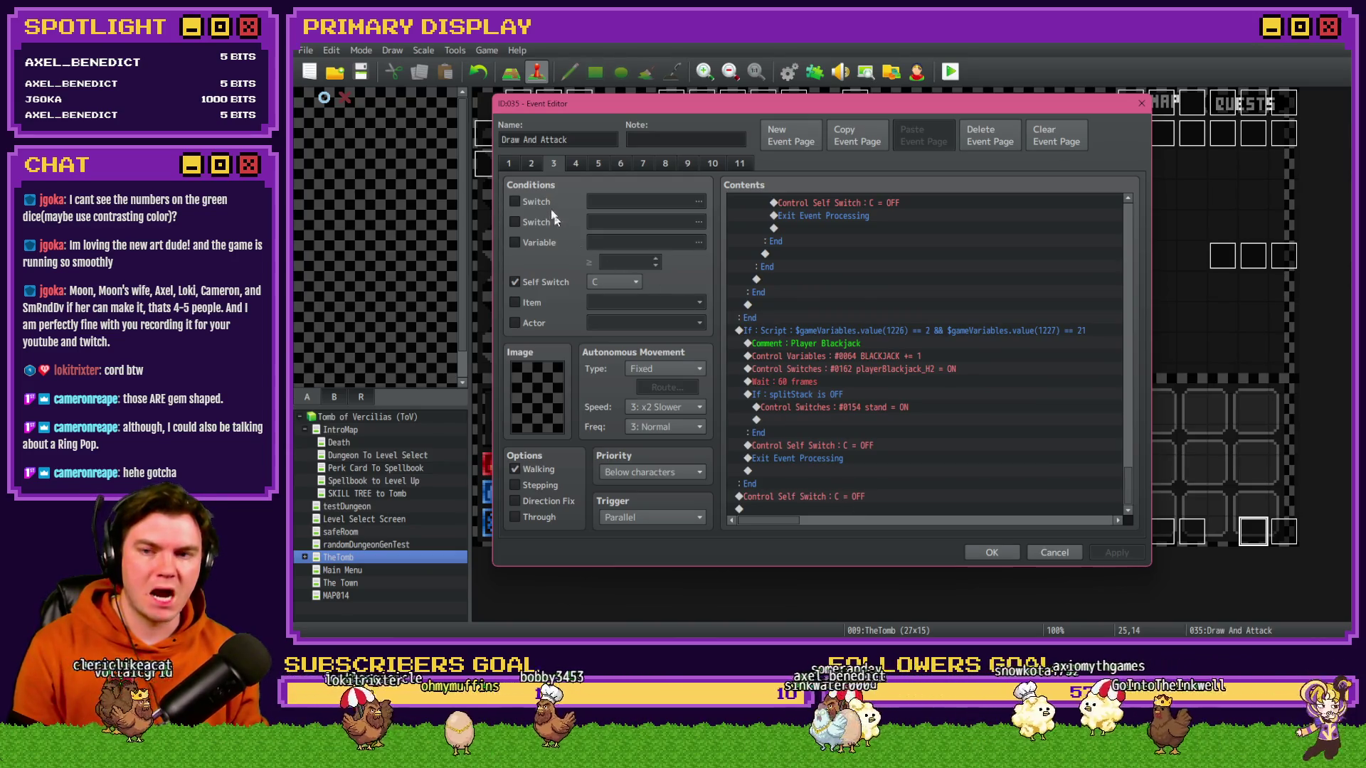
left_click(531, 164)
left_click(553, 165)
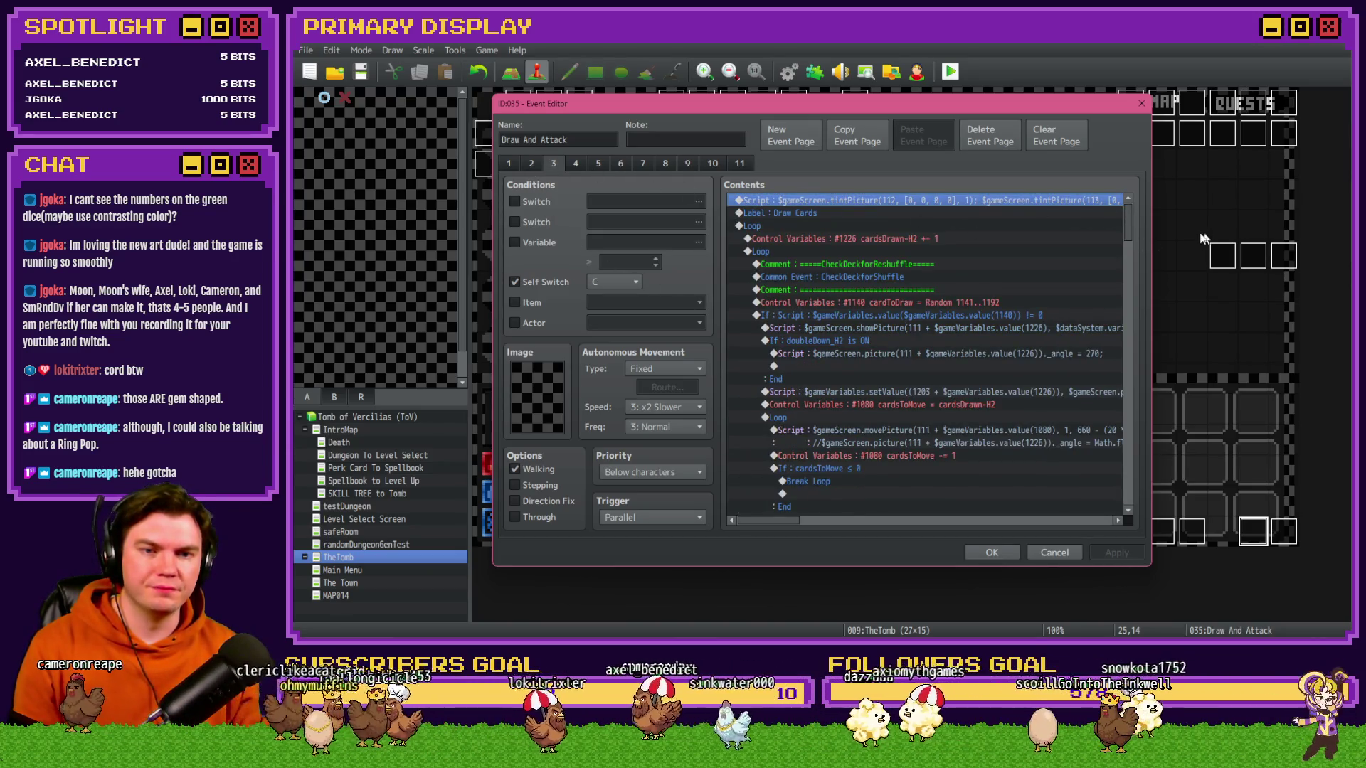
key("Insert")
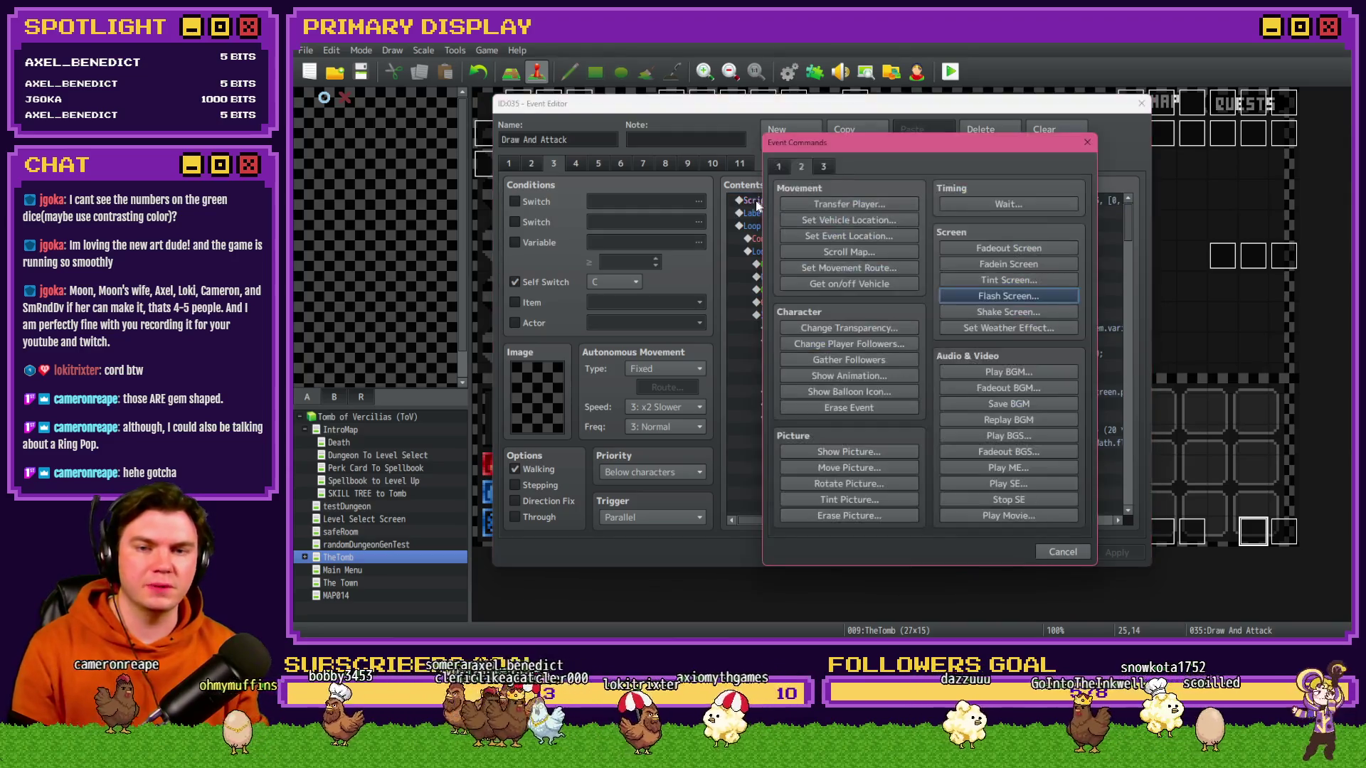
- Head page 3 with the comment 'Drawing for the second hand in a SPLIT' wrapped in ========== signs
left_click(869, 516)
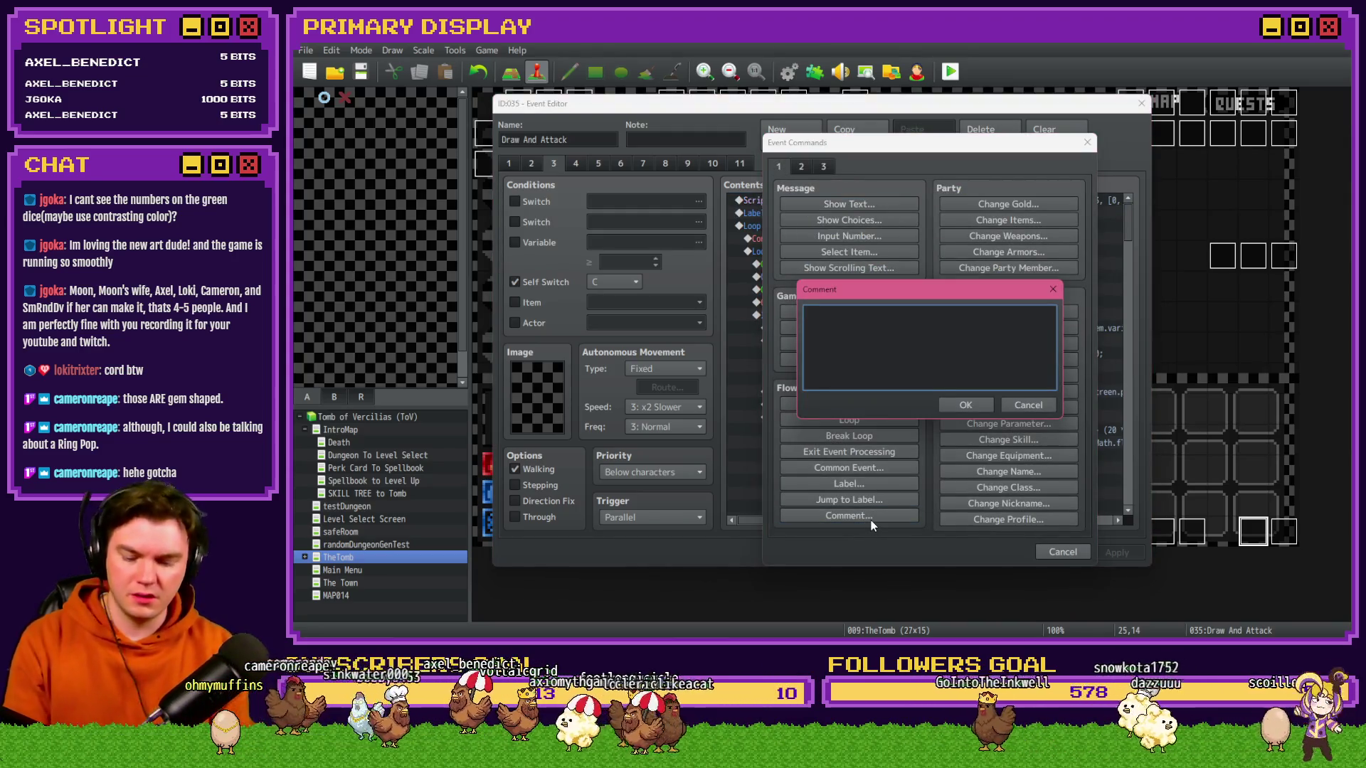
type("Drawing for th")
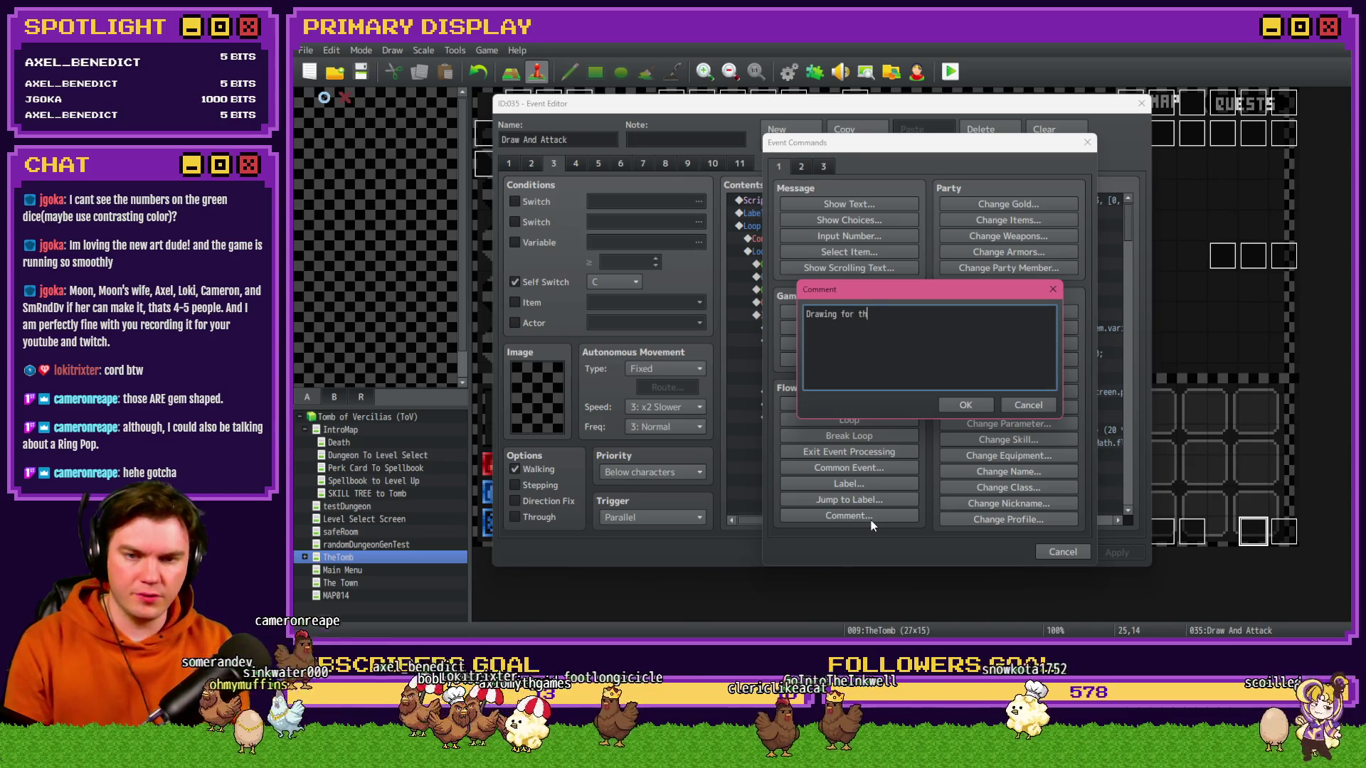
type("e second hand in a SPLIT")
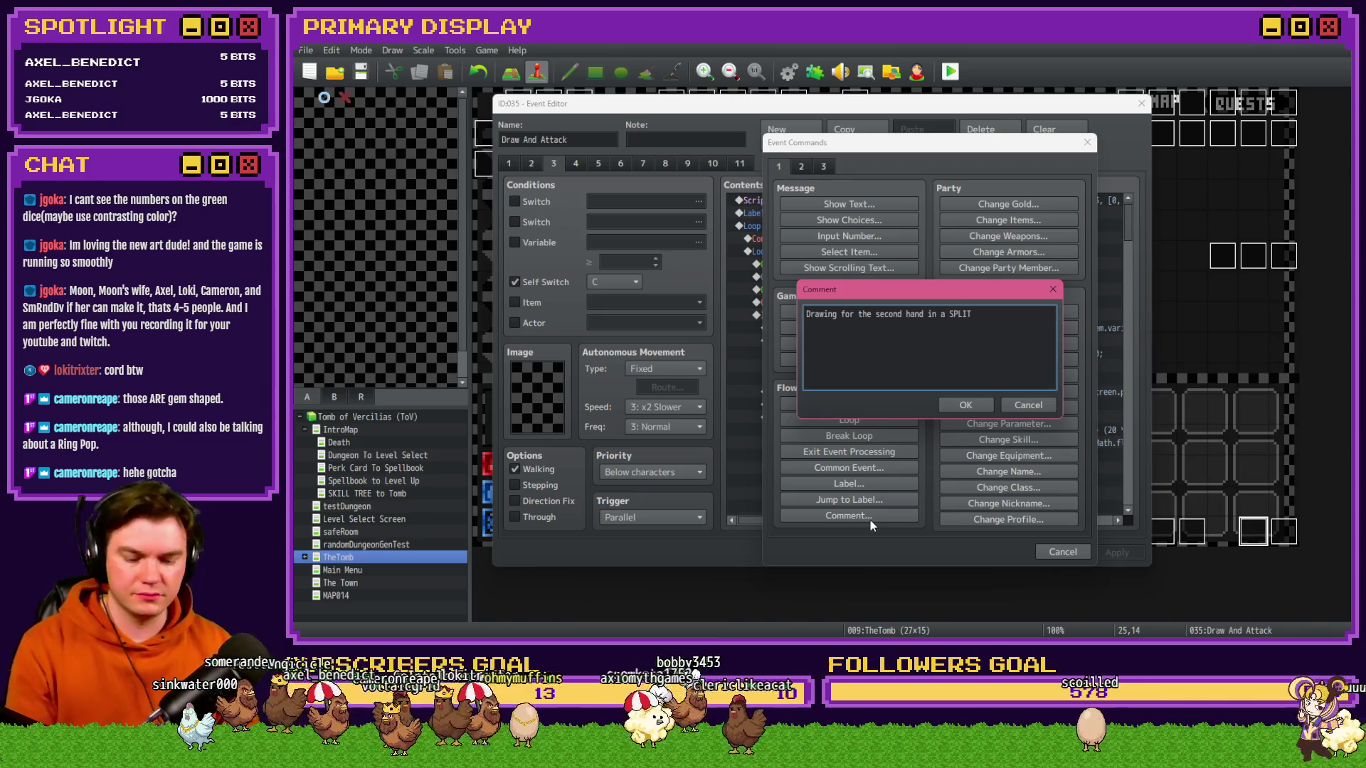
type("====")
left_click(808, 314)
type("==========")
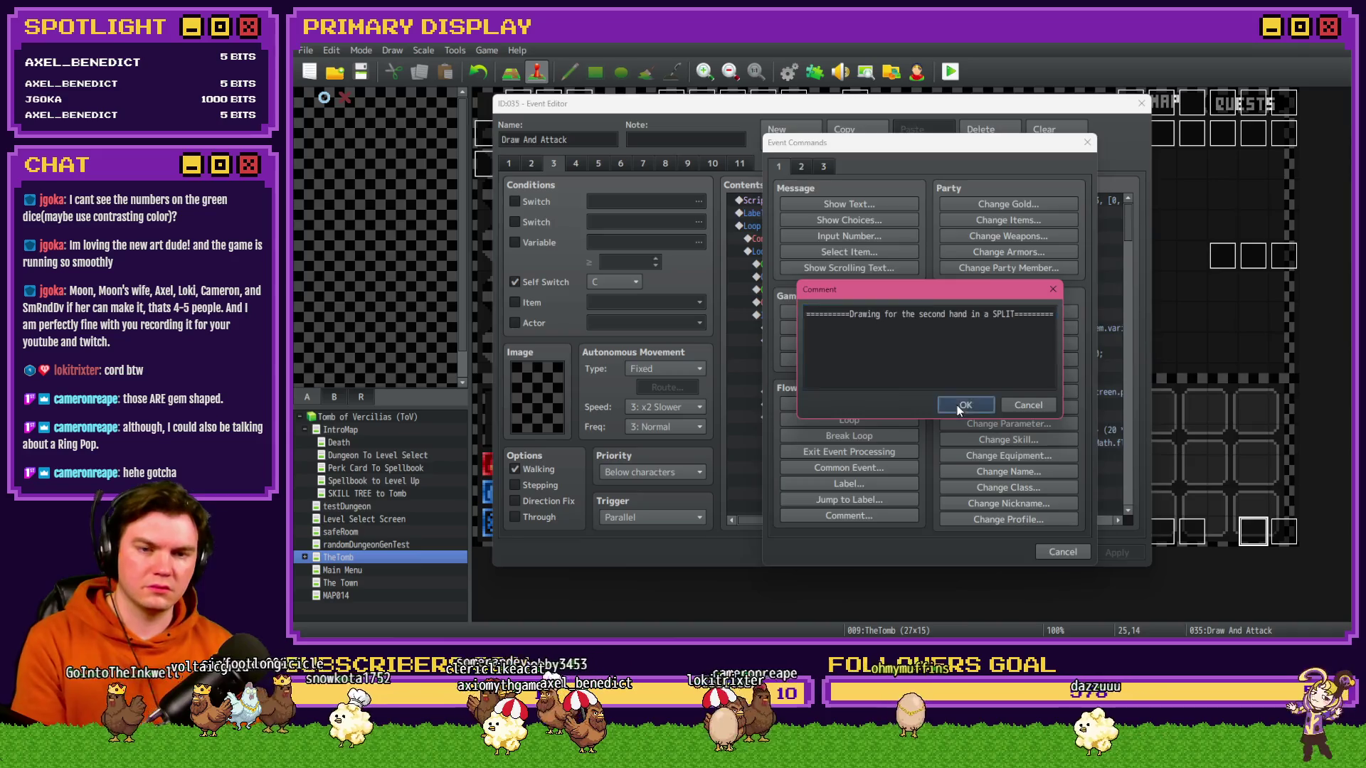
left_click(957, 404)
left_click(921, 228)
left_click(926, 200)
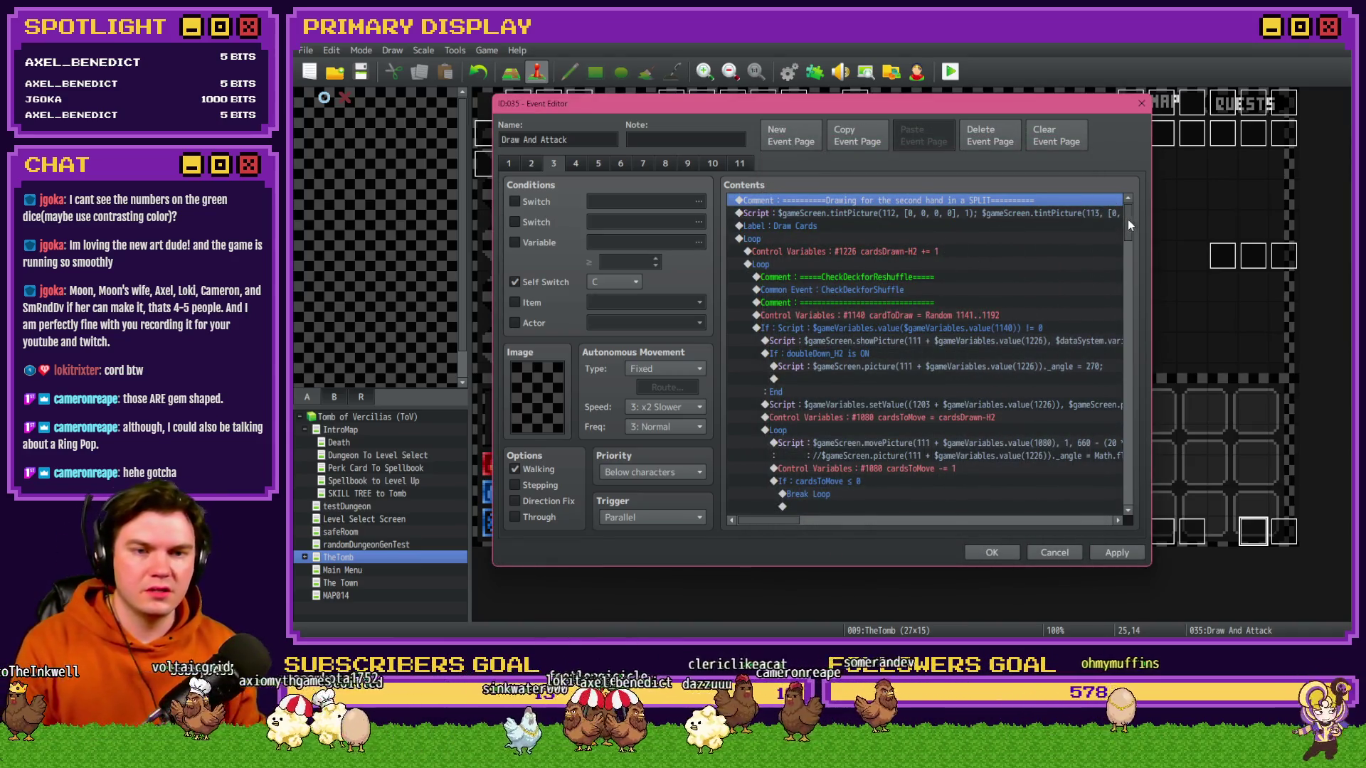
left_click_drag(1128, 225, 1127, 503)
- Add a 30-frame, intensity 68 white flash without Wait near page 3's end, then save and playtest
double_click(811, 490)
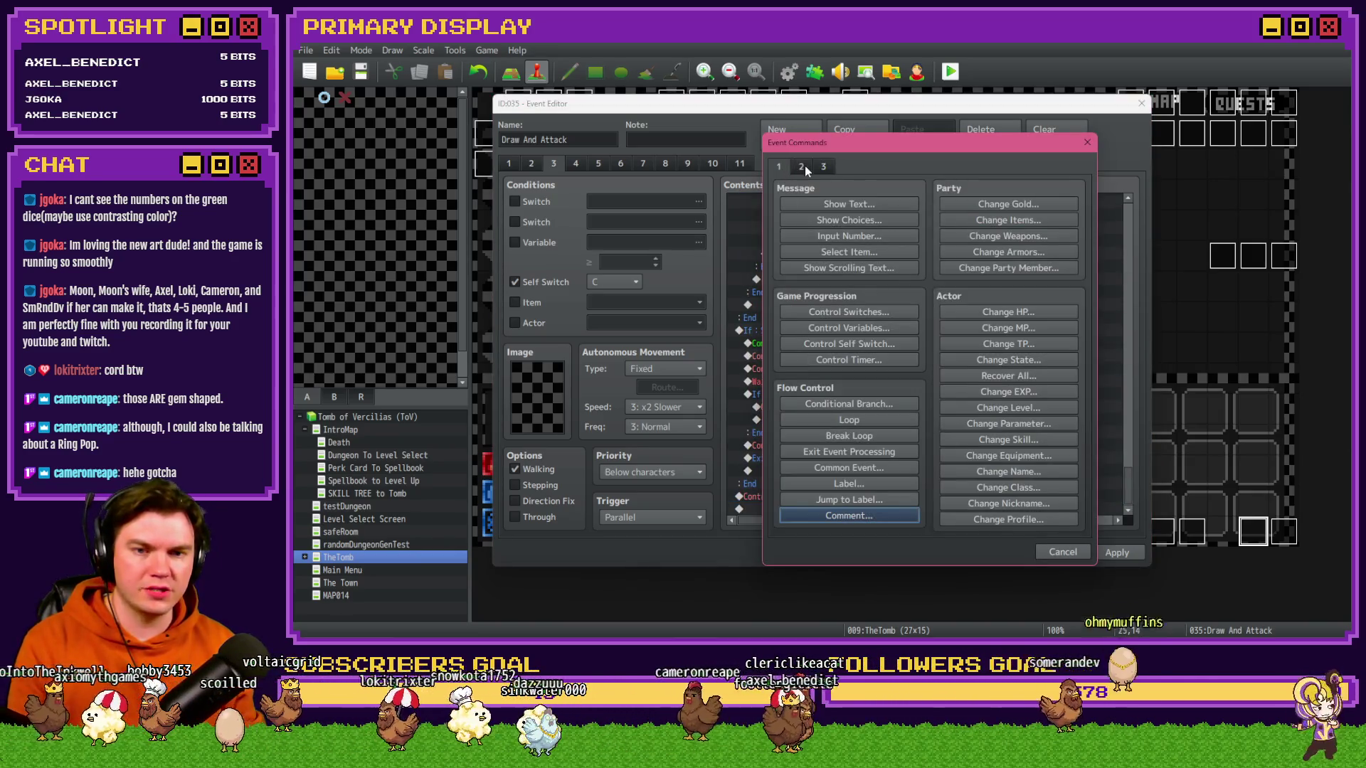
left_click(801, 166)
left_click(1038, 300)
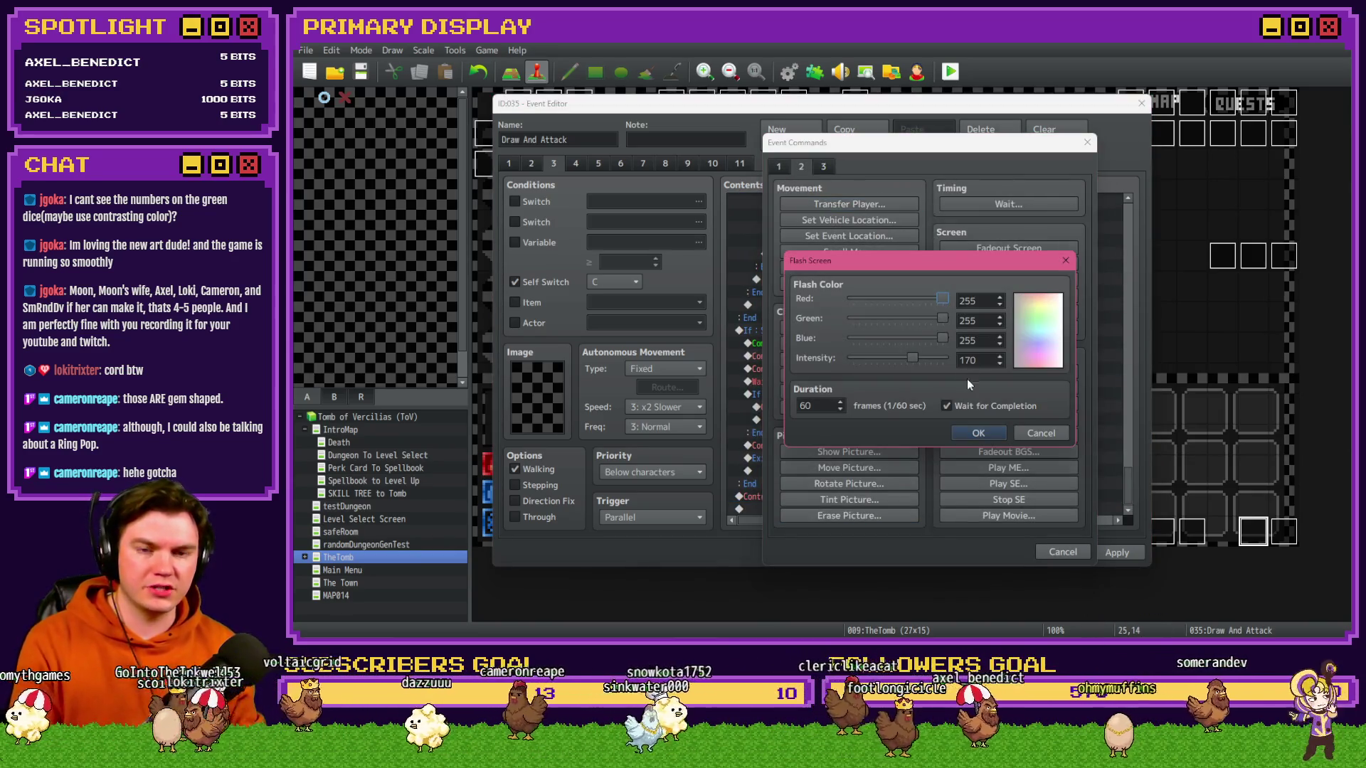
left_click(878, 357)
left_click(947, 406)
double_click(827, 407)
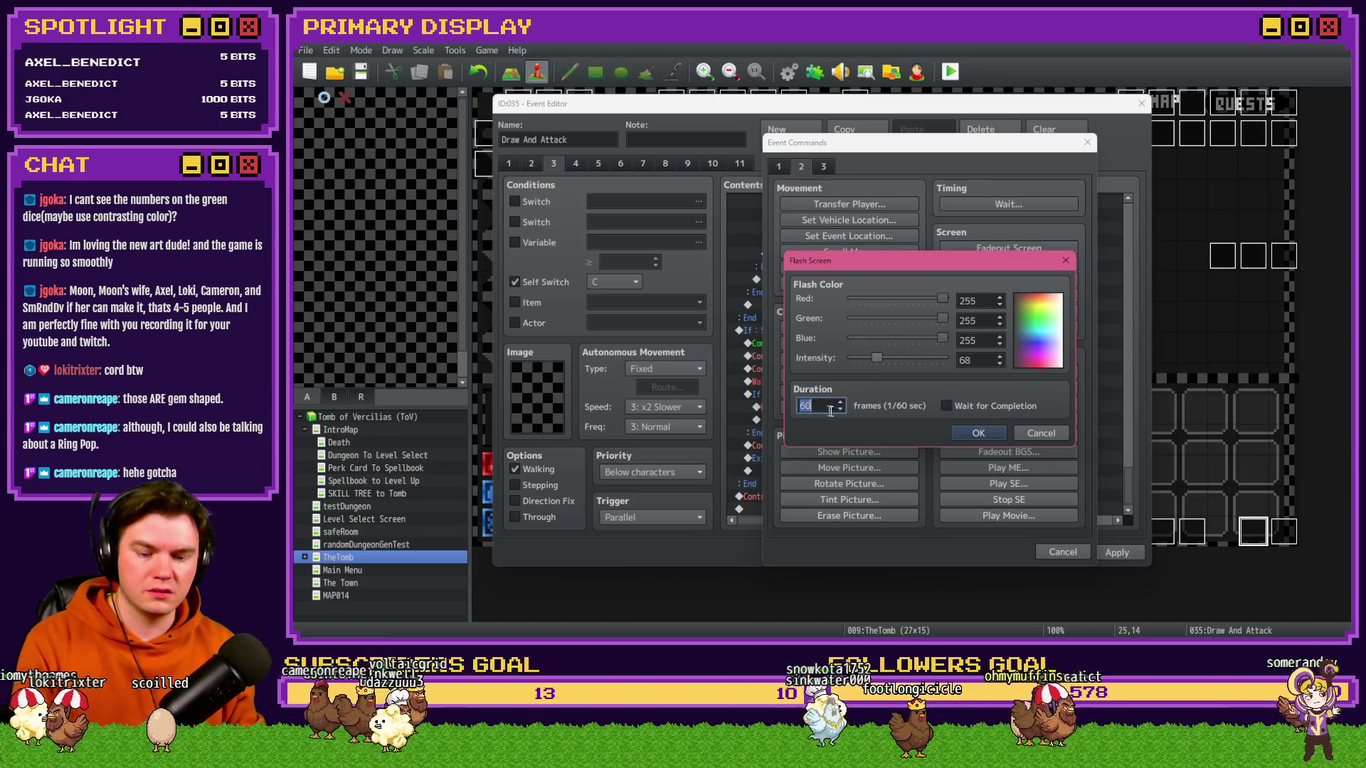
type("30")
left_click(995, 432)
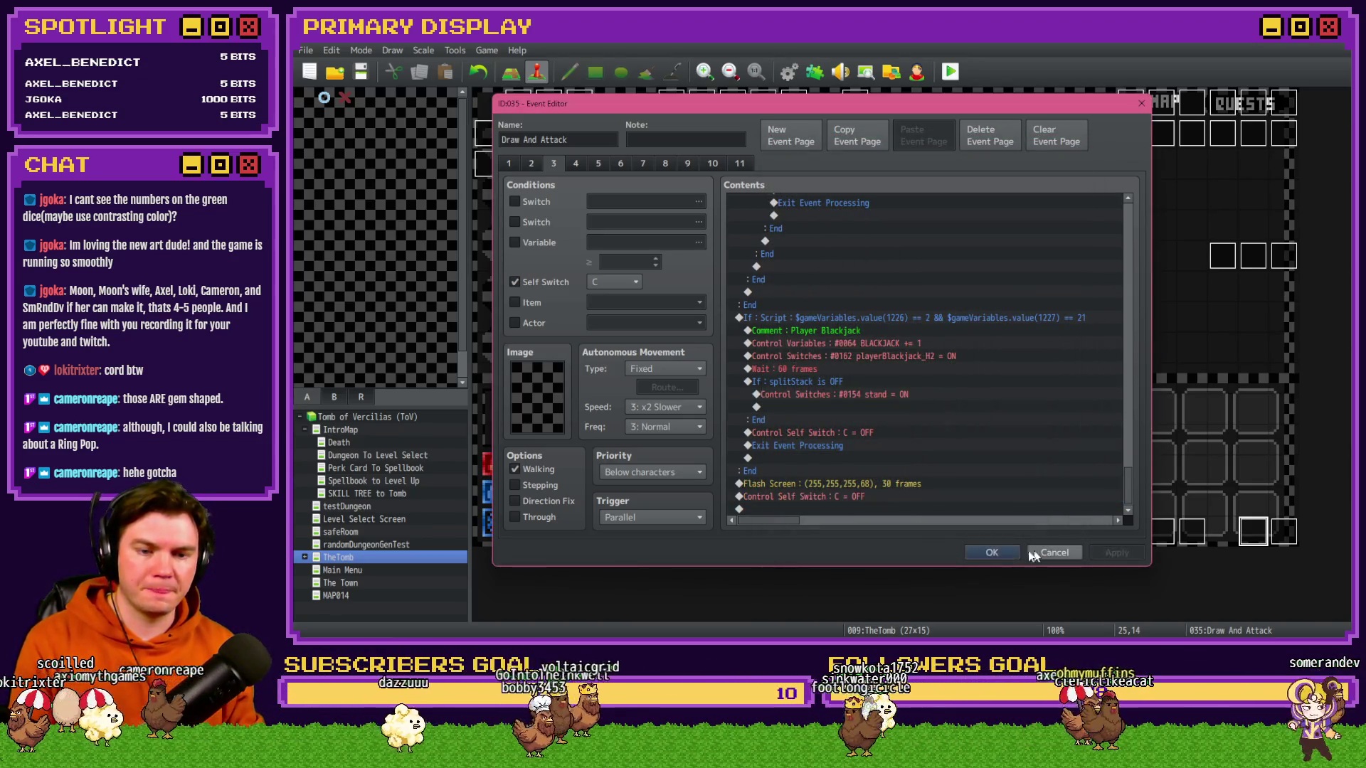
left_click(1006, 552)
left_click(951, 71)
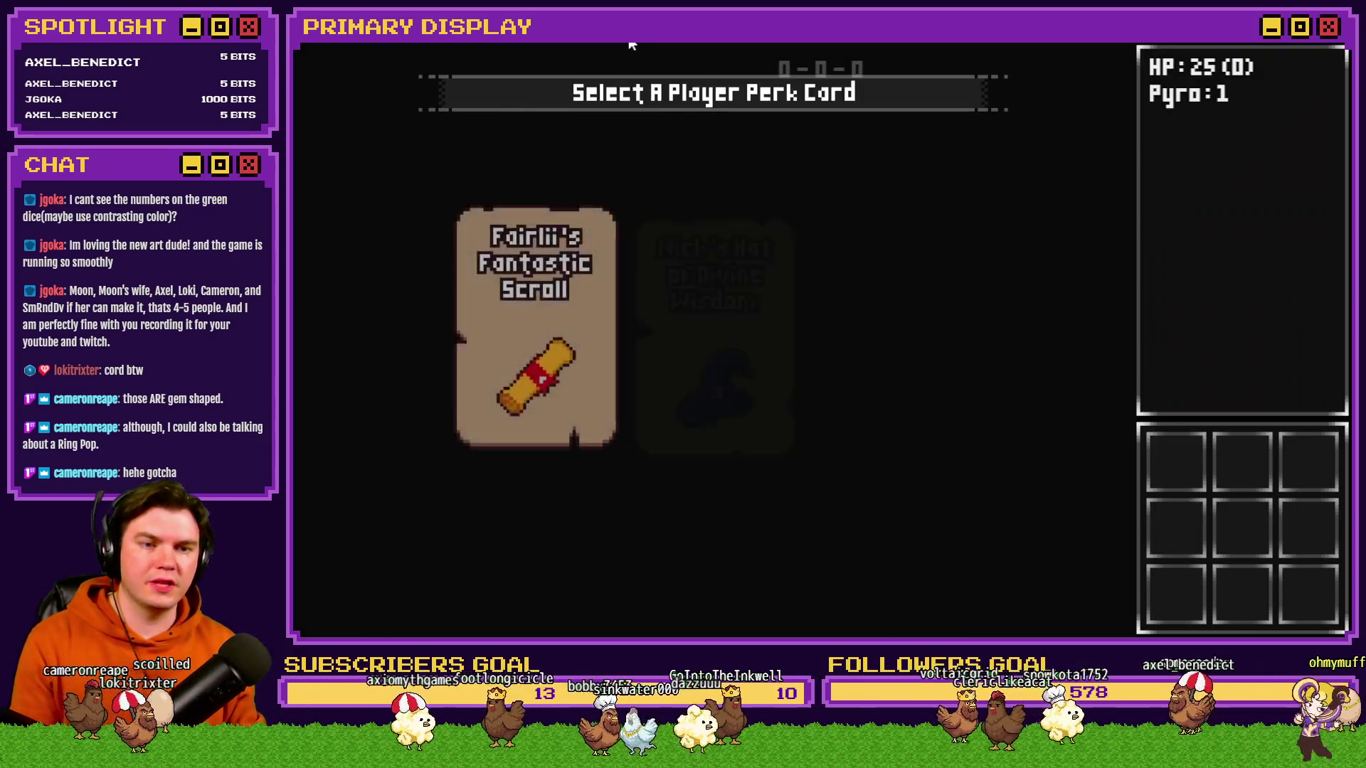
- Pick the Wheel of Cheese perk card to head into the dungeon
left_click(856, 275)
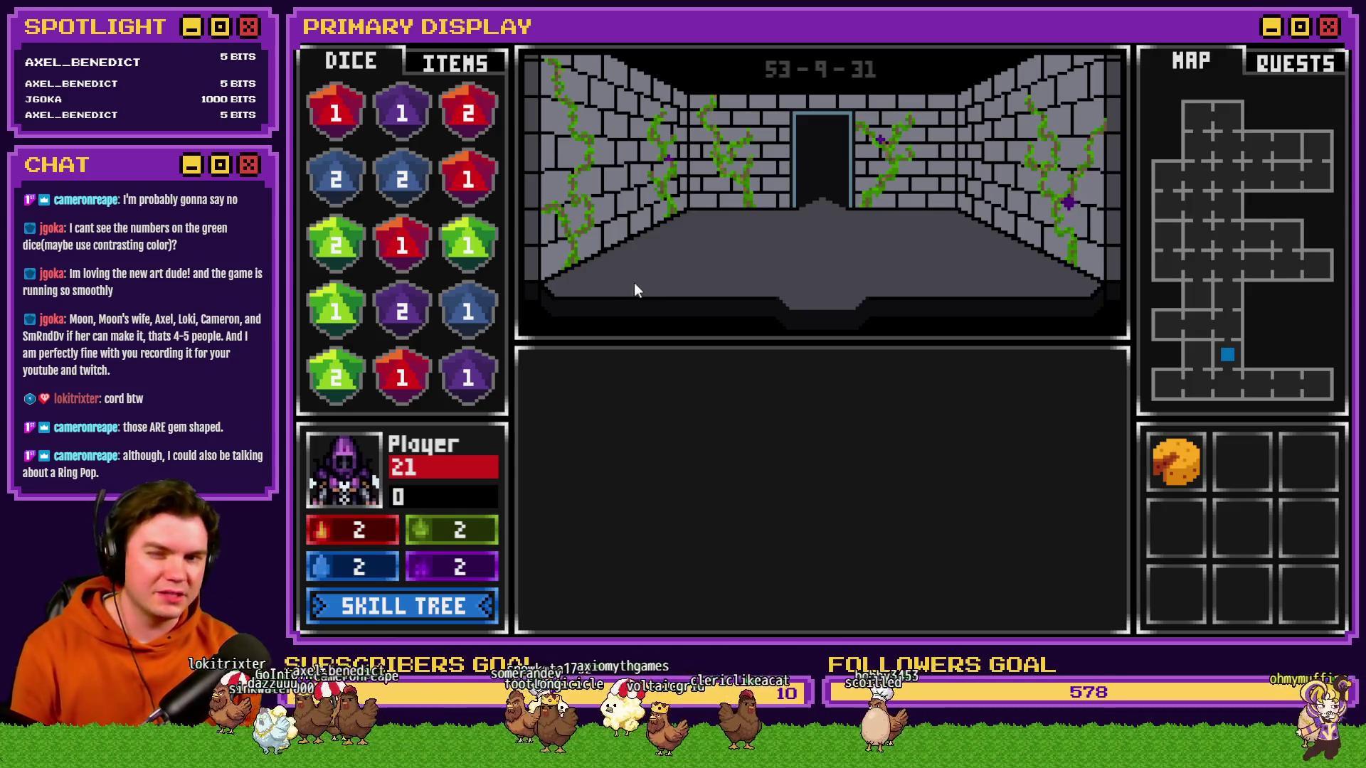
- Check the ITEMS inventory and try using the large healing potion
left_click(454, 62)
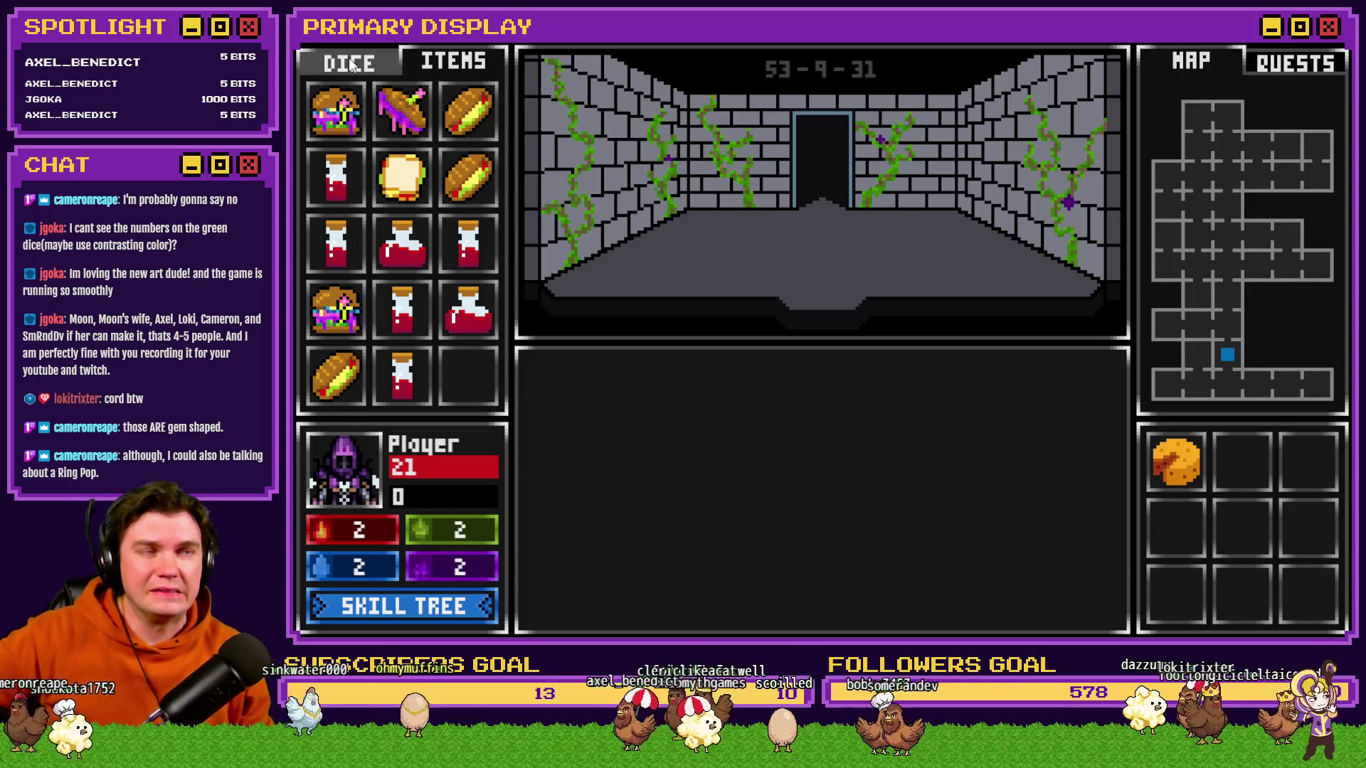
mouse_move(456, 323)
mouse_move(455, 324)
left_mouse_down()
mouse_move(489, 346)
mouse_move(775, 246)
mouse_move(517, 313)
mouse_move(493, 347)
left_mouse_up()
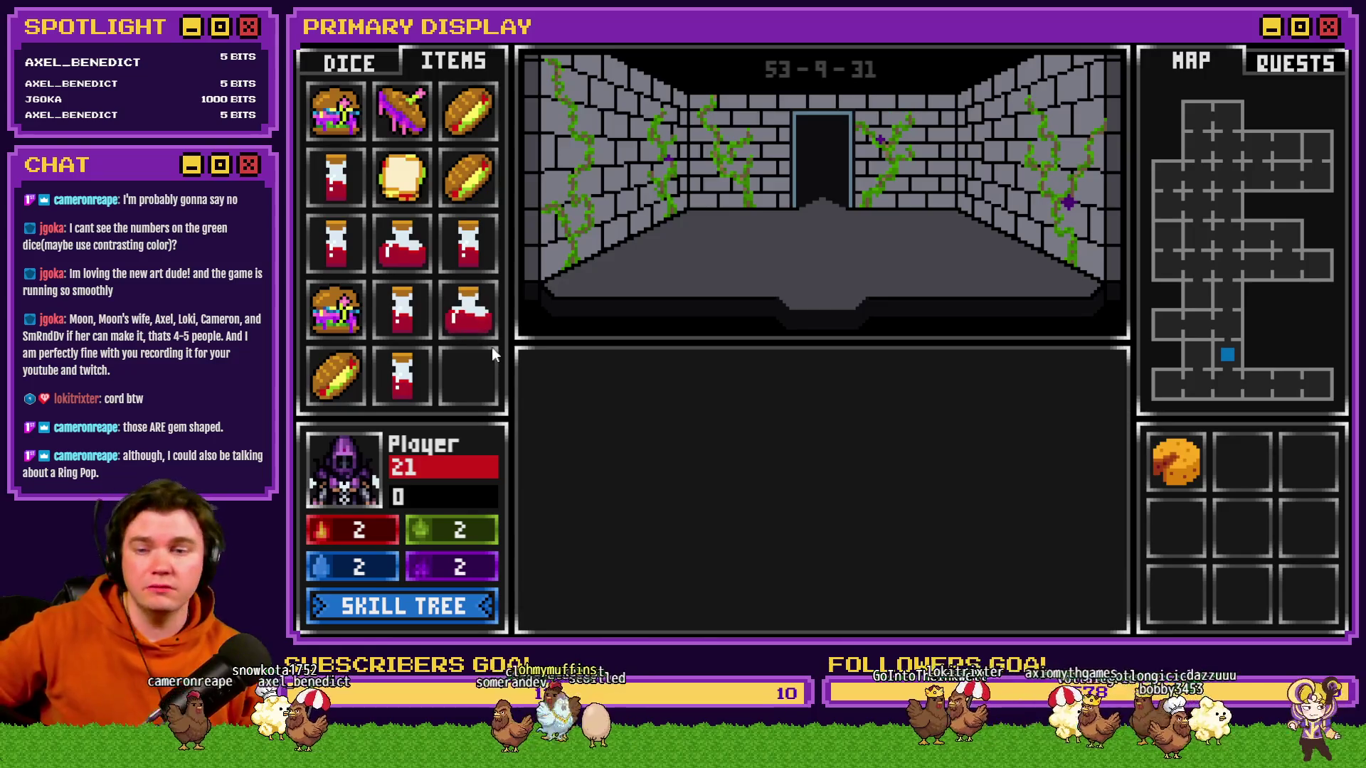
- Merge the green dice, drop them on the floor, and return the green 3 and green 2 to the tray
left_click(349, 63)
left_click_drag(334, 373, 333, 235)
mouse_move(335, 313)
left_mouse_down()
mouse_move(466, 242)
mouse_move(334, 313)
left_mouse_up()
left_click_drag(348, 259, 775, 262)
mouse_move(366, 317)
left_mouse_down()
mouse_move(857, 296)
mouse_move(889, 262)
left_mouse_up()
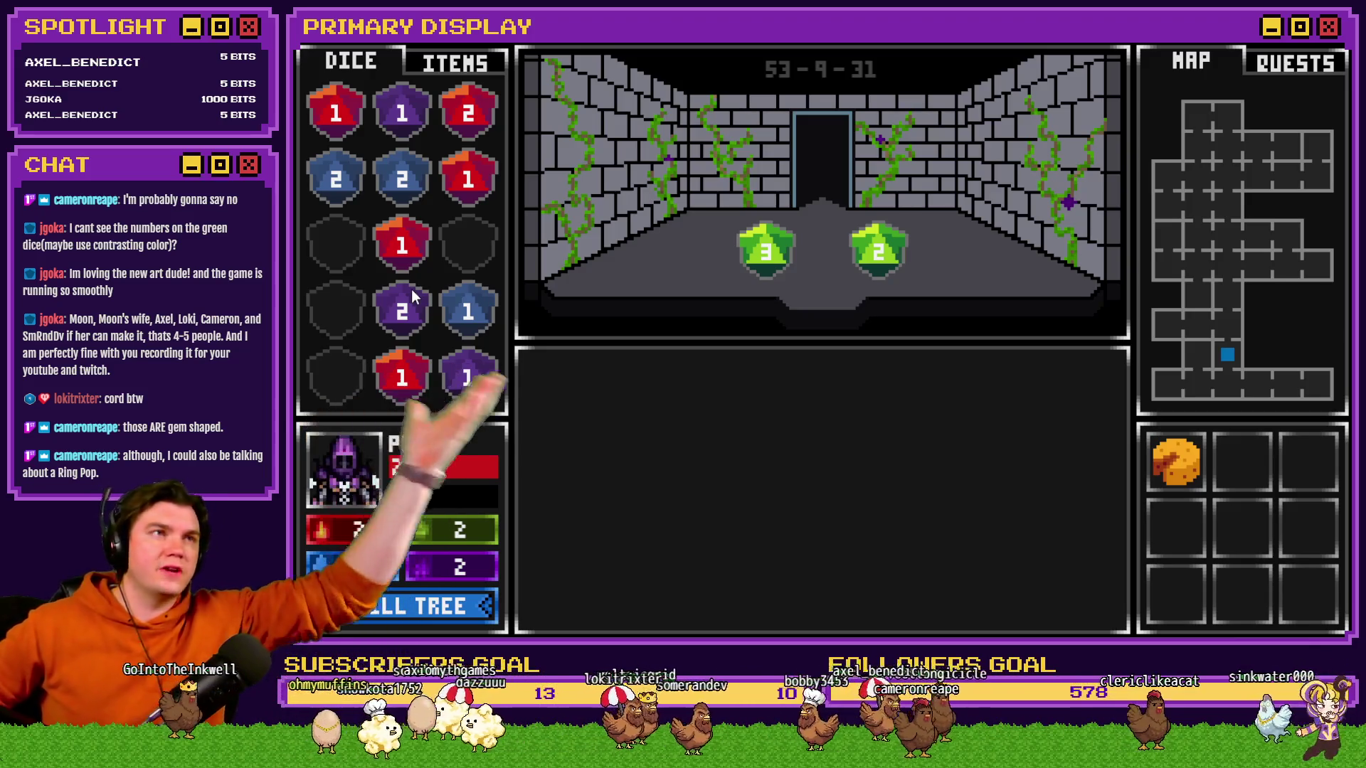
mouse_move(766, 266)
left_mouse_down()
mouse_move(360, 259)
mouse_move(663, 270)
left_mouse_up()
left_click_drag(740, 253, 335, 256)
left_click_drag(860, 269, 349, 306)
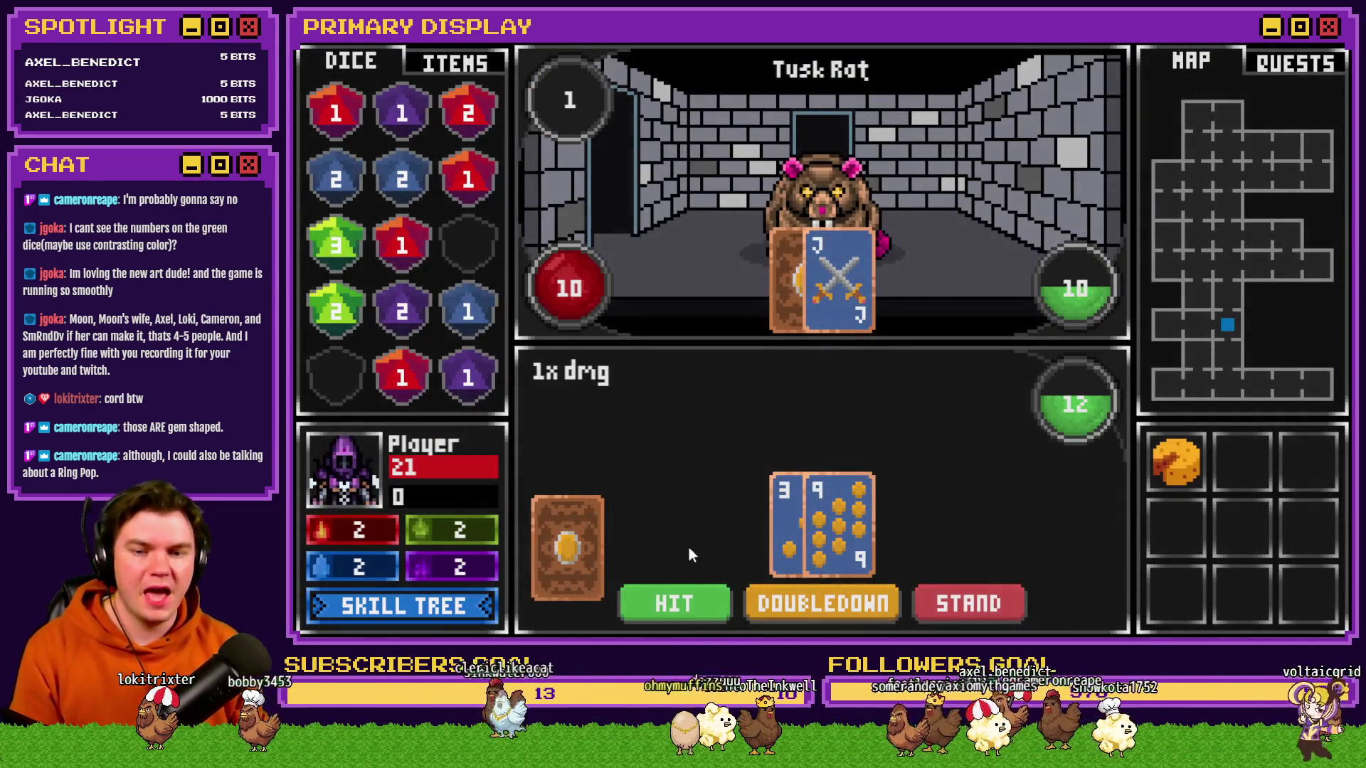
- Hit twice, split the pair into two hands, and draw another card into the lower hand
left_click(671, 605)
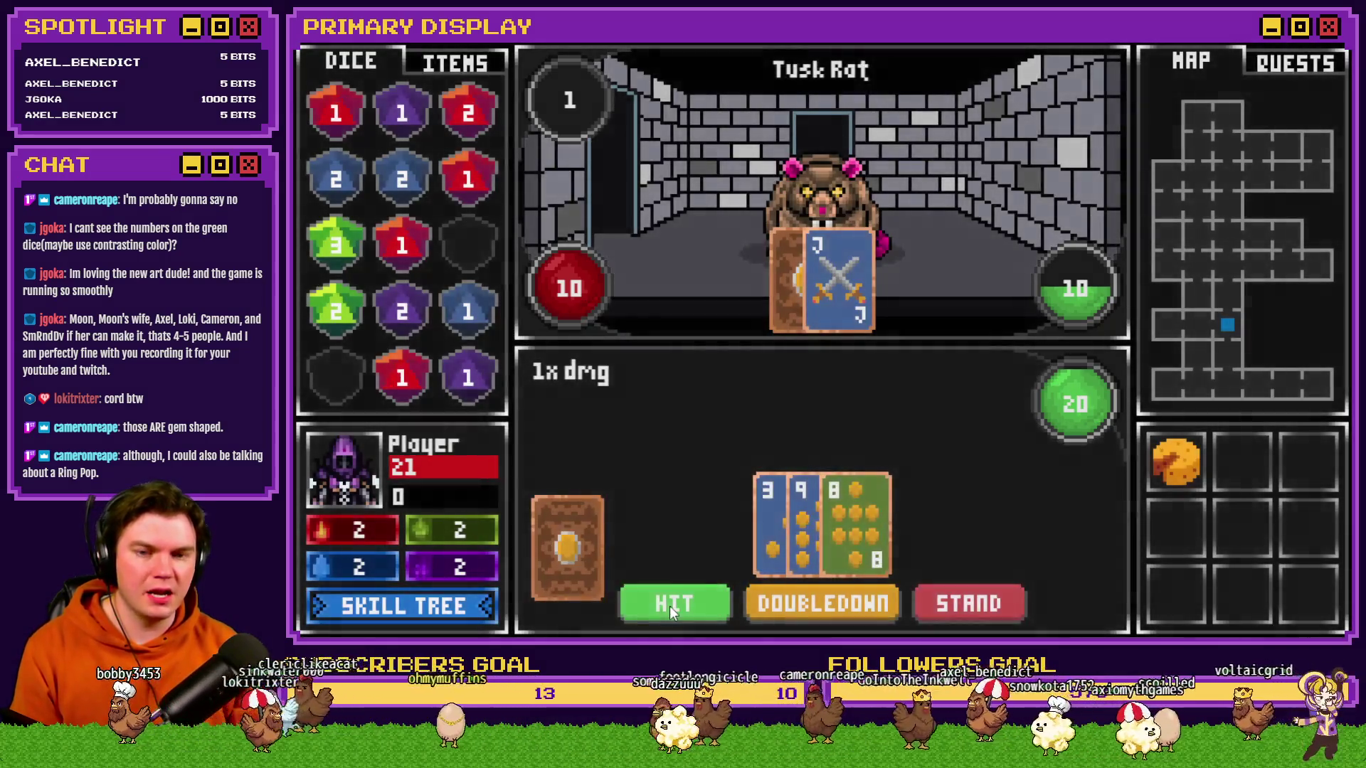
left_click(668, 606)
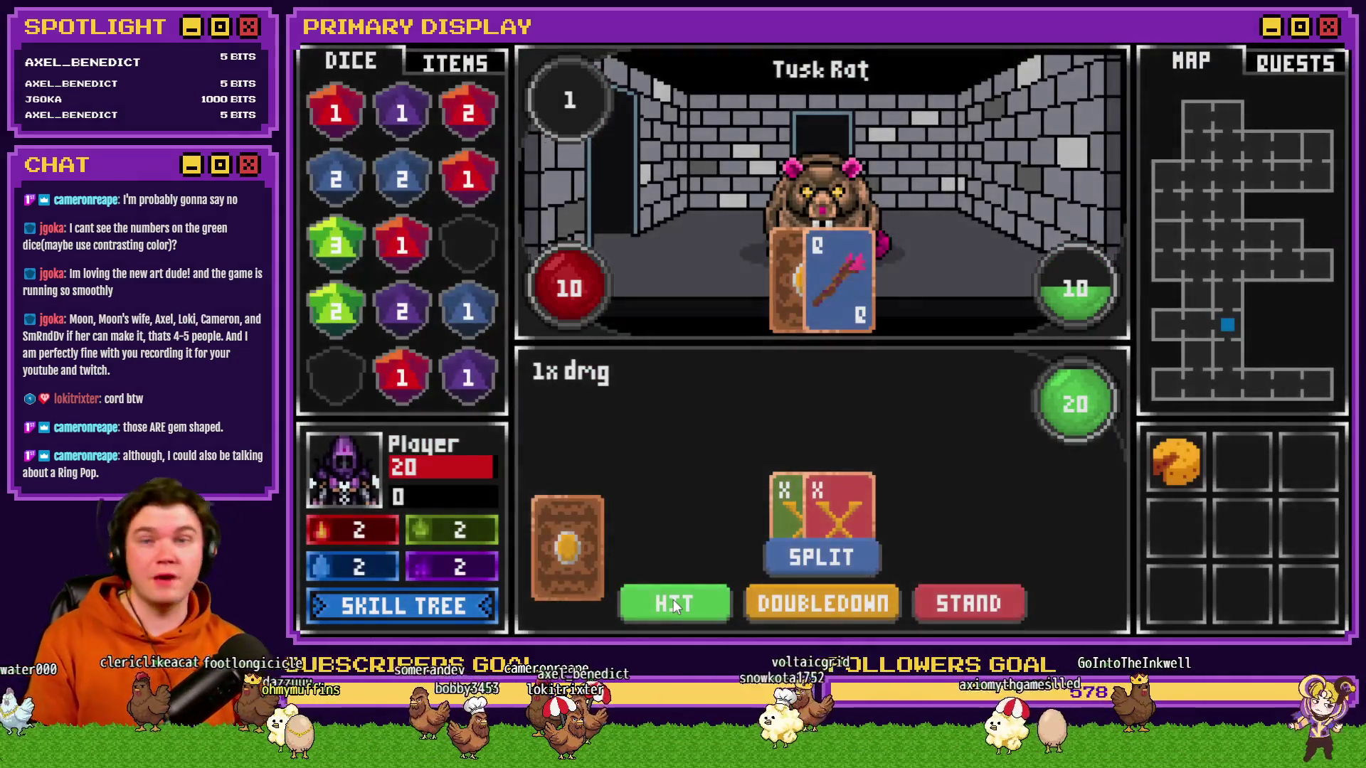
left_click(818, 560)
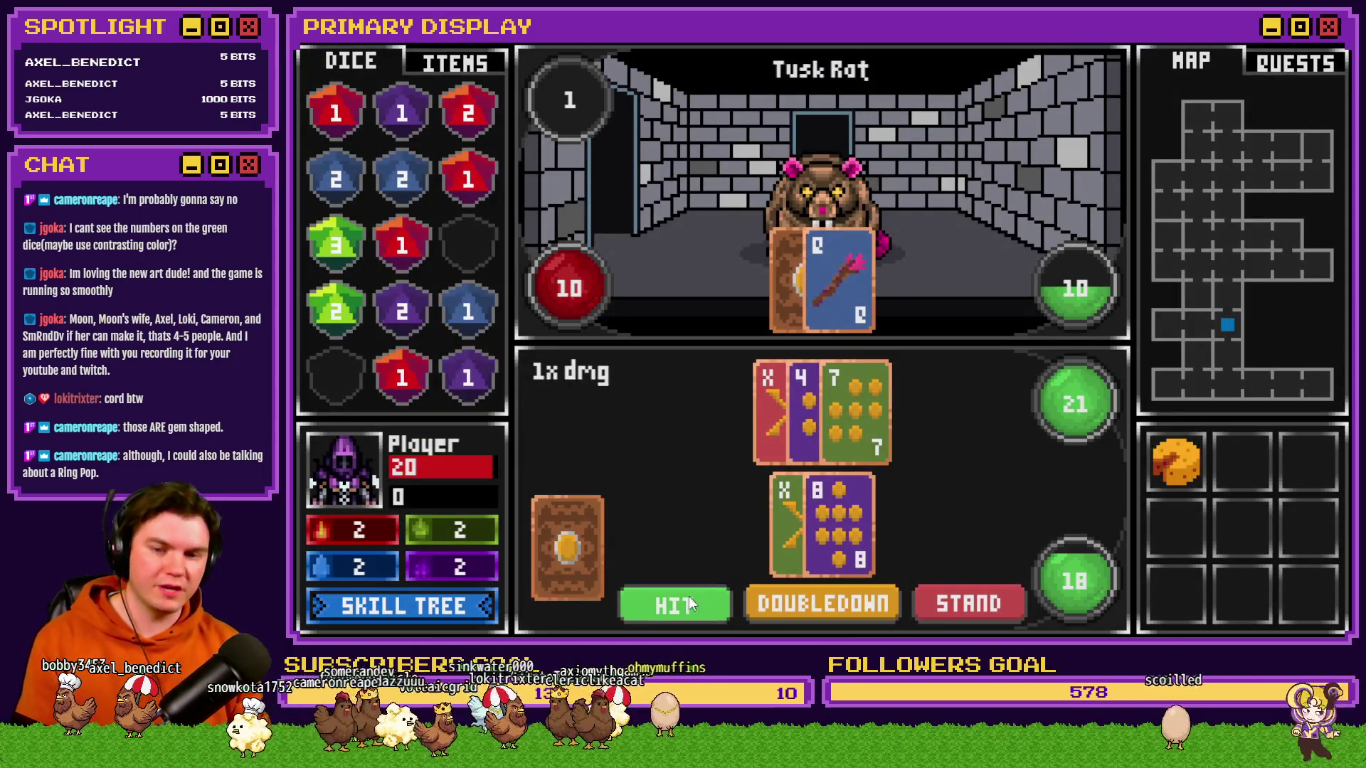
left_click(689, 596)
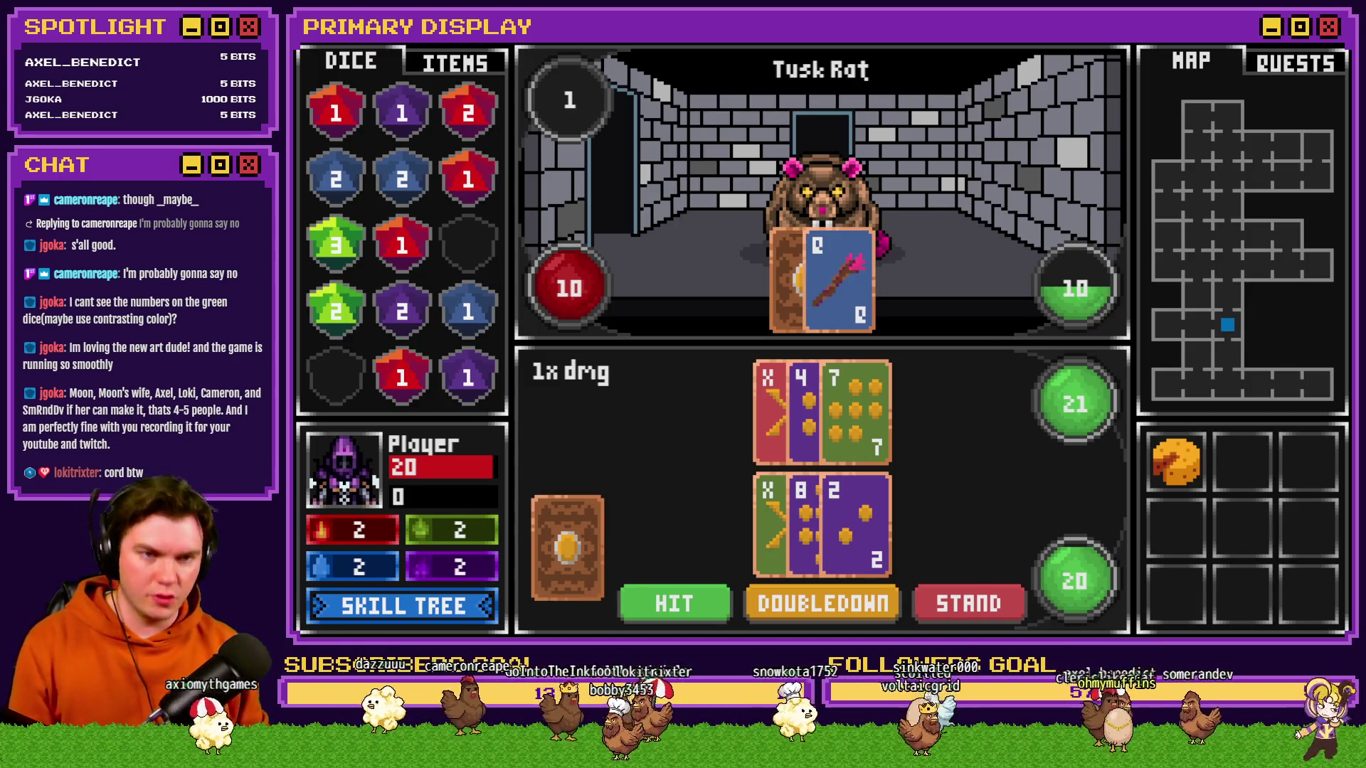
- Close the playtest with Alt+F4 and bring the Discord window forward
key("alt+F4")
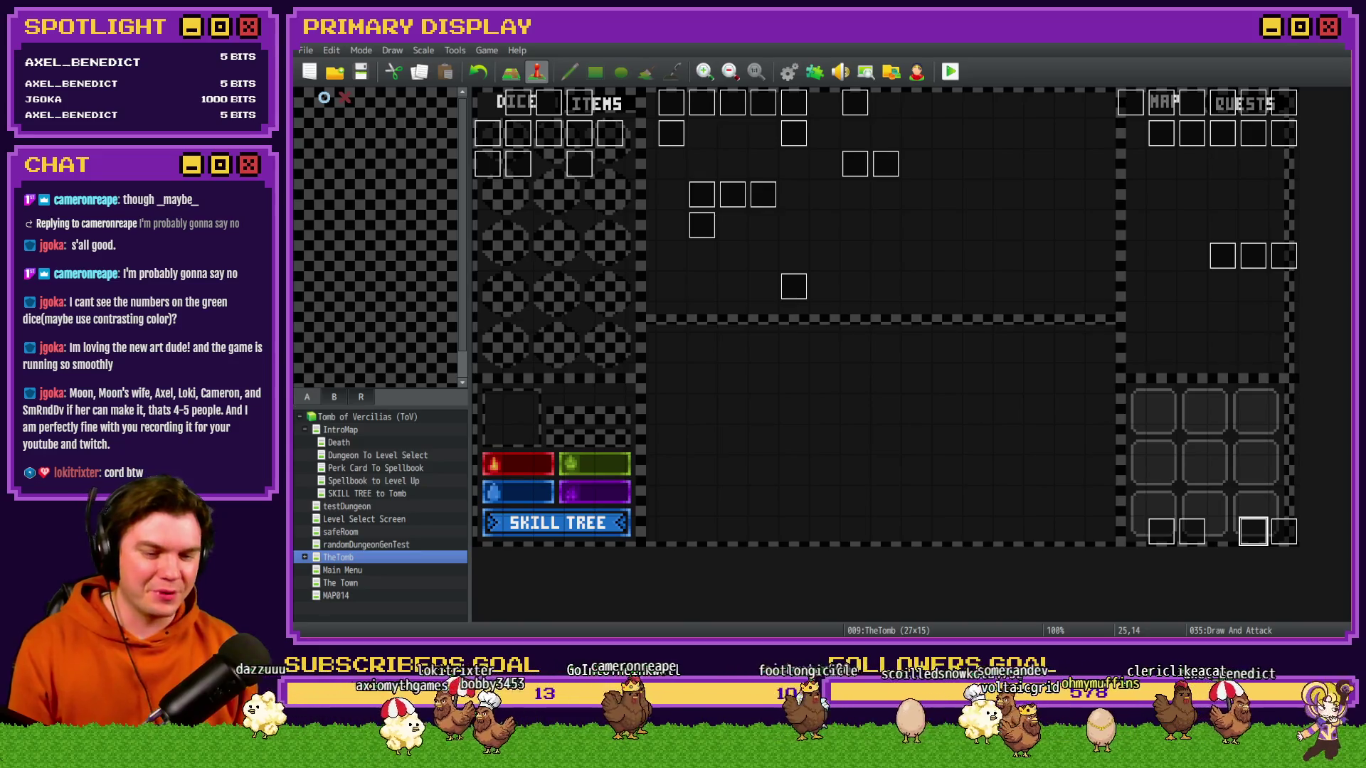
key("alt+Tab")
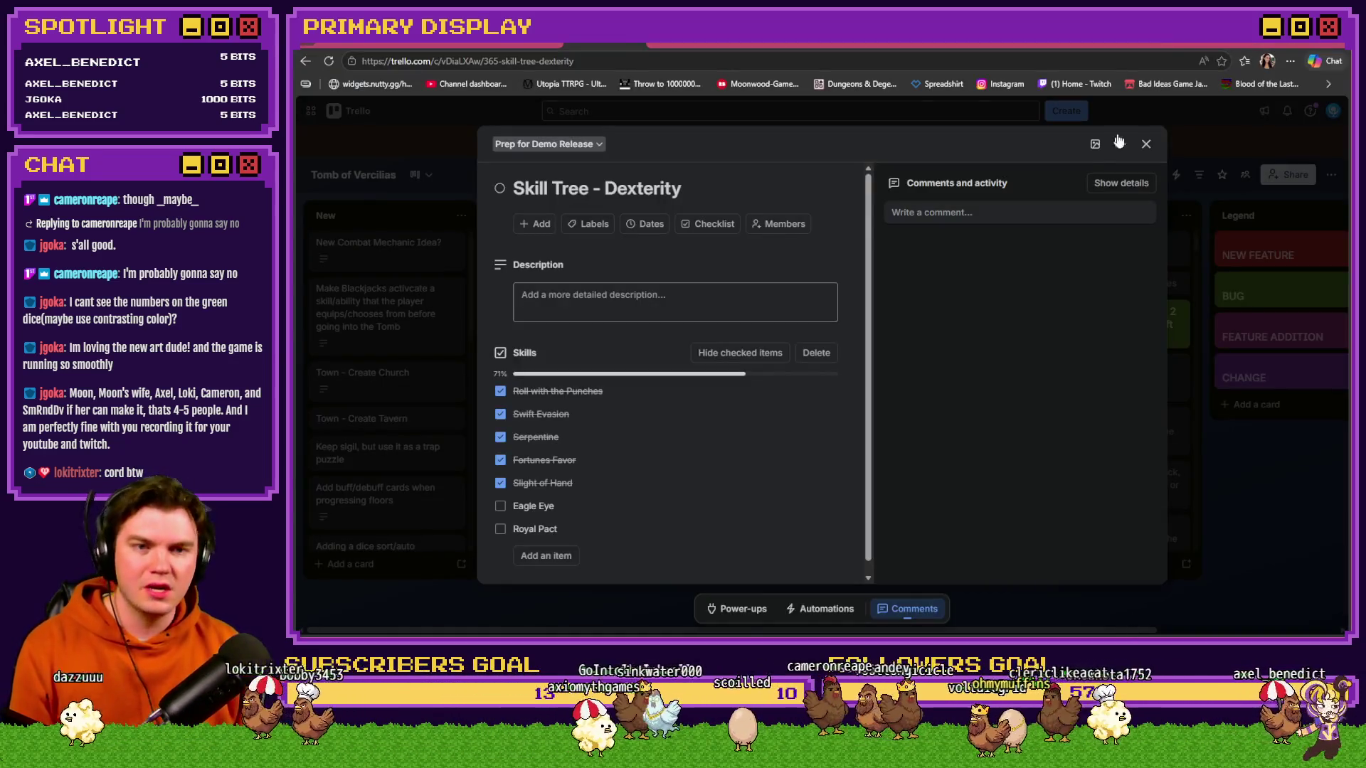
left_click(1171, 45)
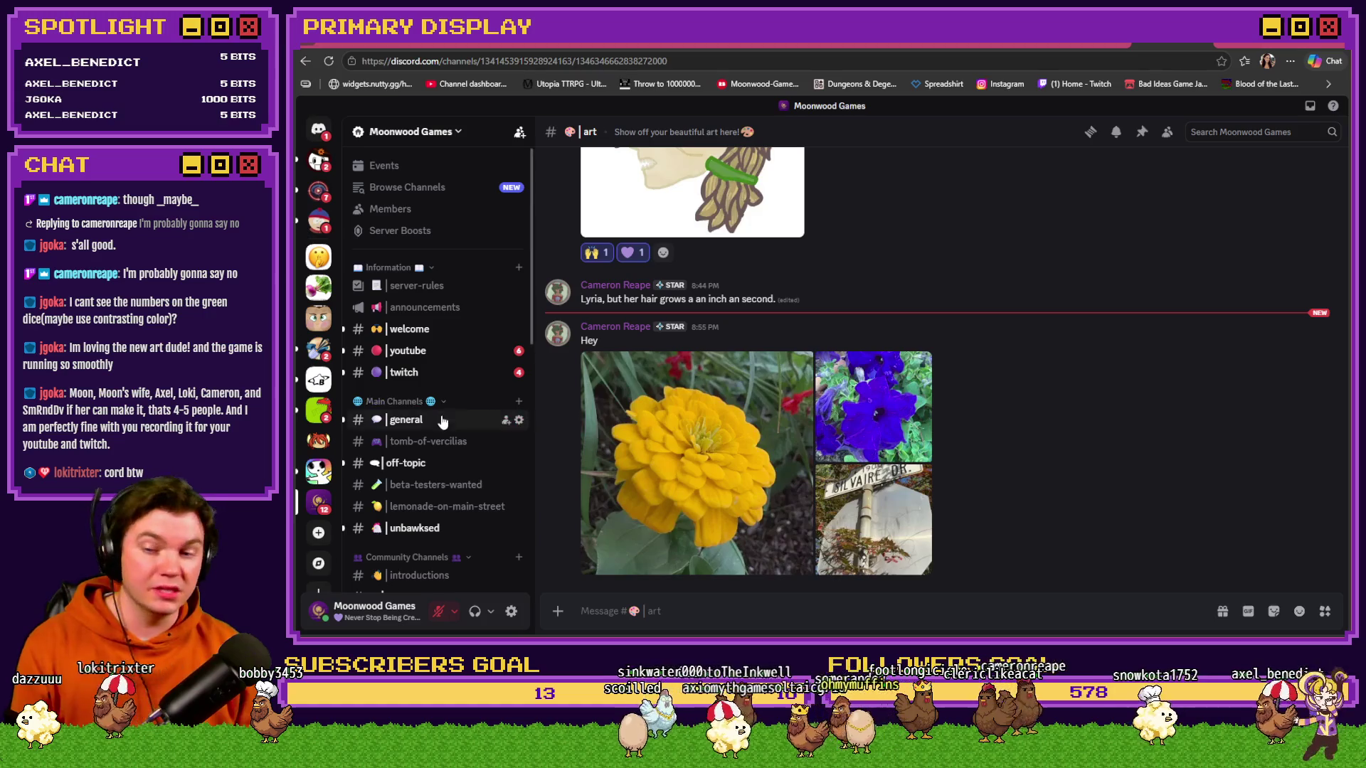
- In #general, react with raised hands to a member's message and add a vote to the existing emote reaction
left_click(419, 420)
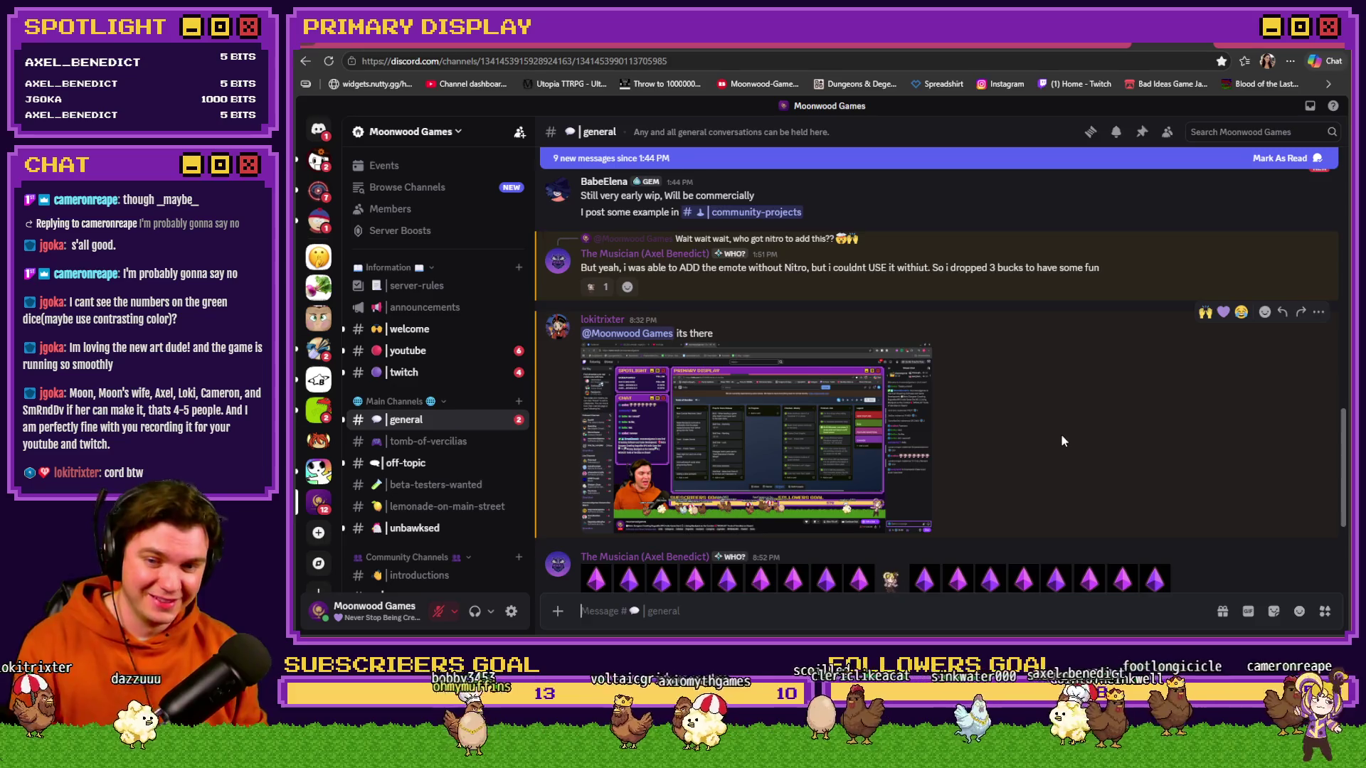
scroll(1061, 434, "up", 2)
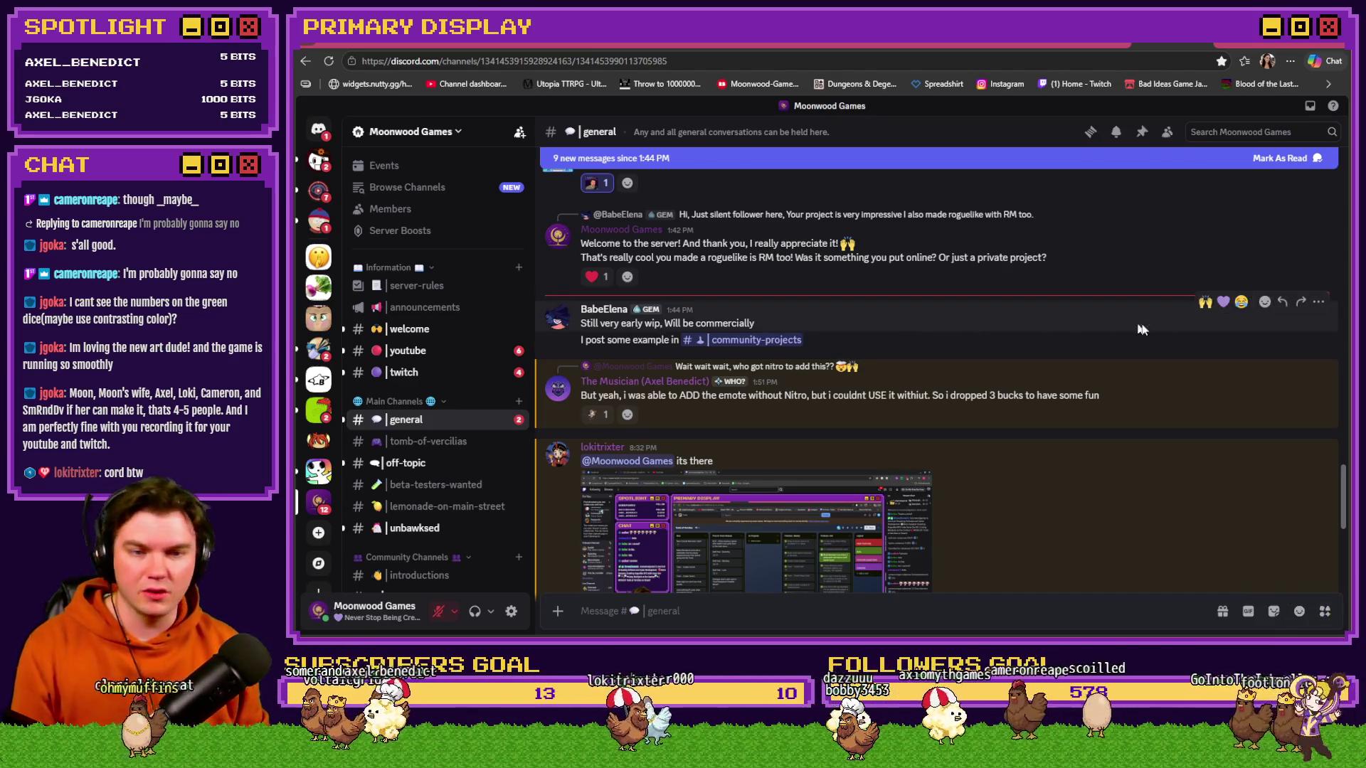
left_click(1204, 302)
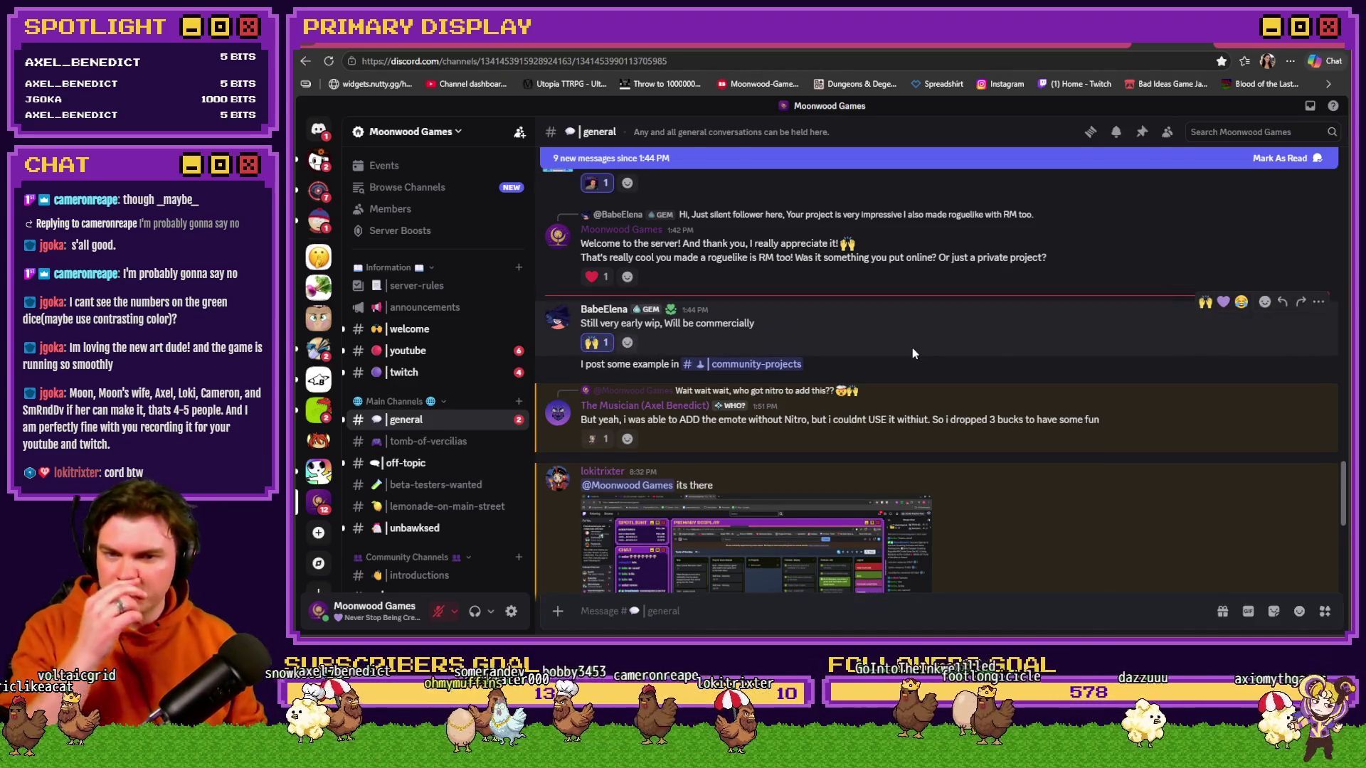
scroll(912, 353, "down", 1)
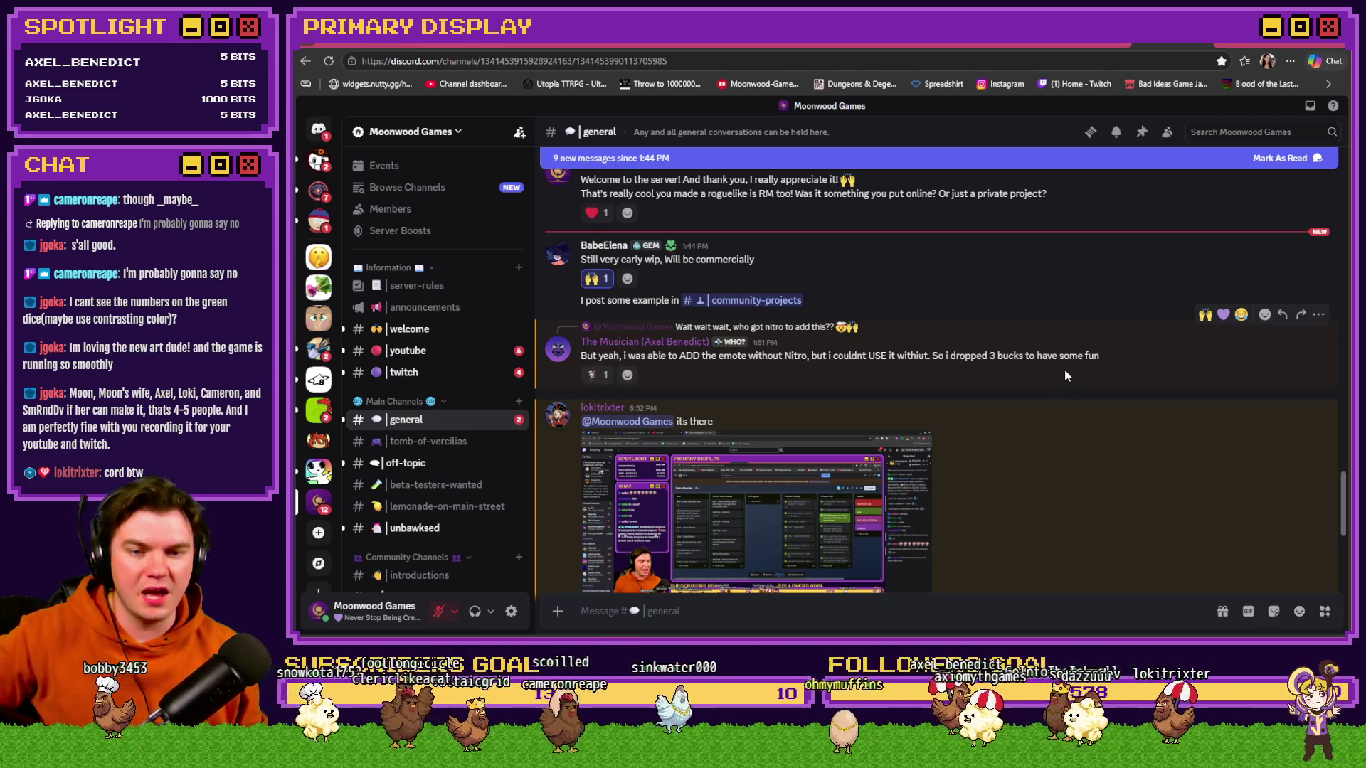
left_click(595, 375)
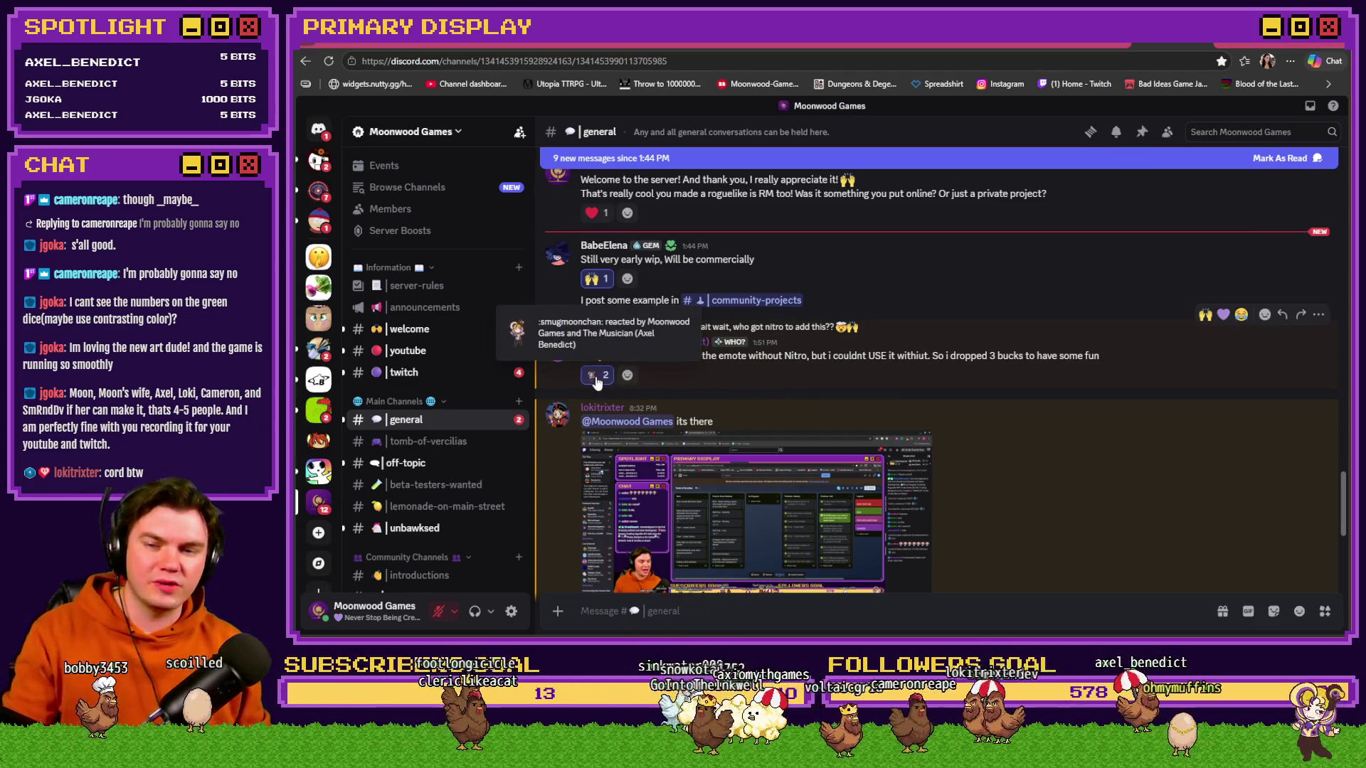
- Add raised-hands and purple-heart reactions to another message, then open the stream screenshot full size
left_click(1205, 315)
left_click(1222, 315)
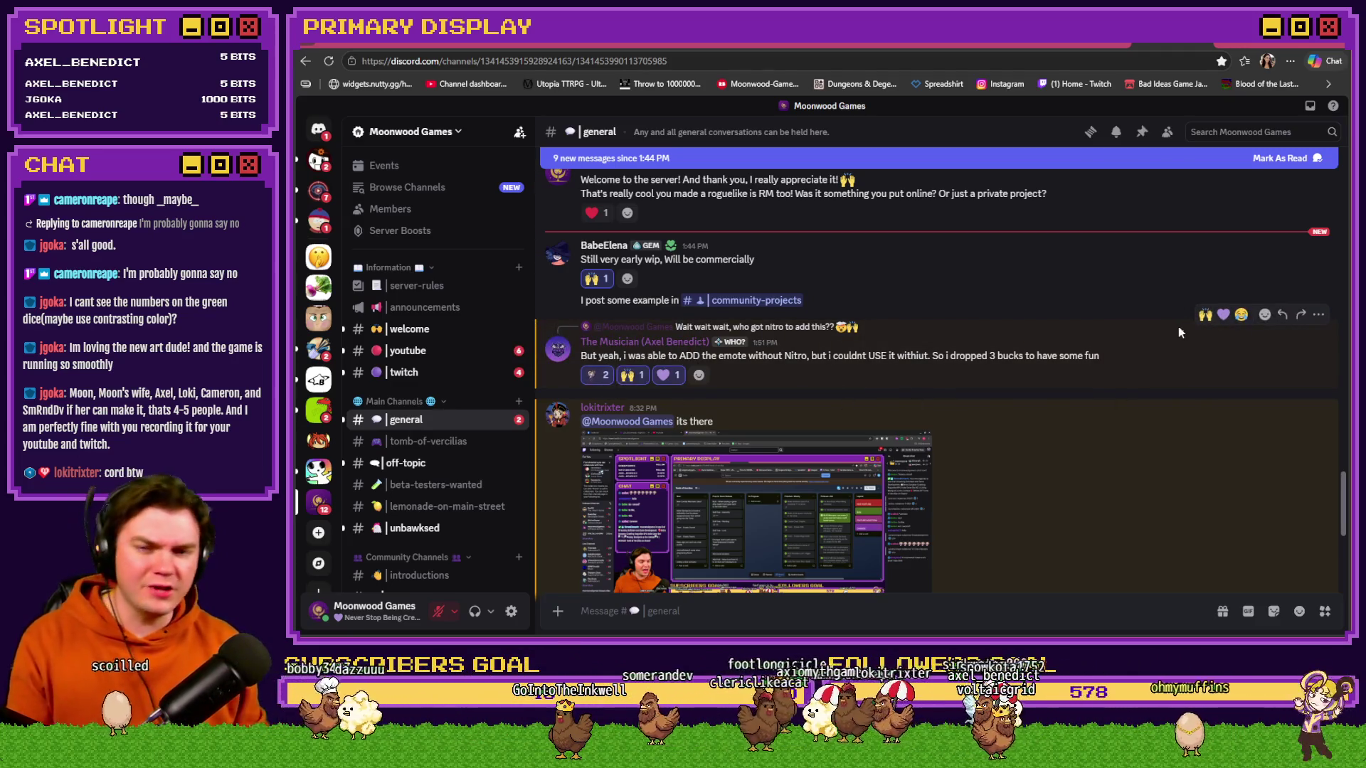
scroll(1101, 456, "down", 3)
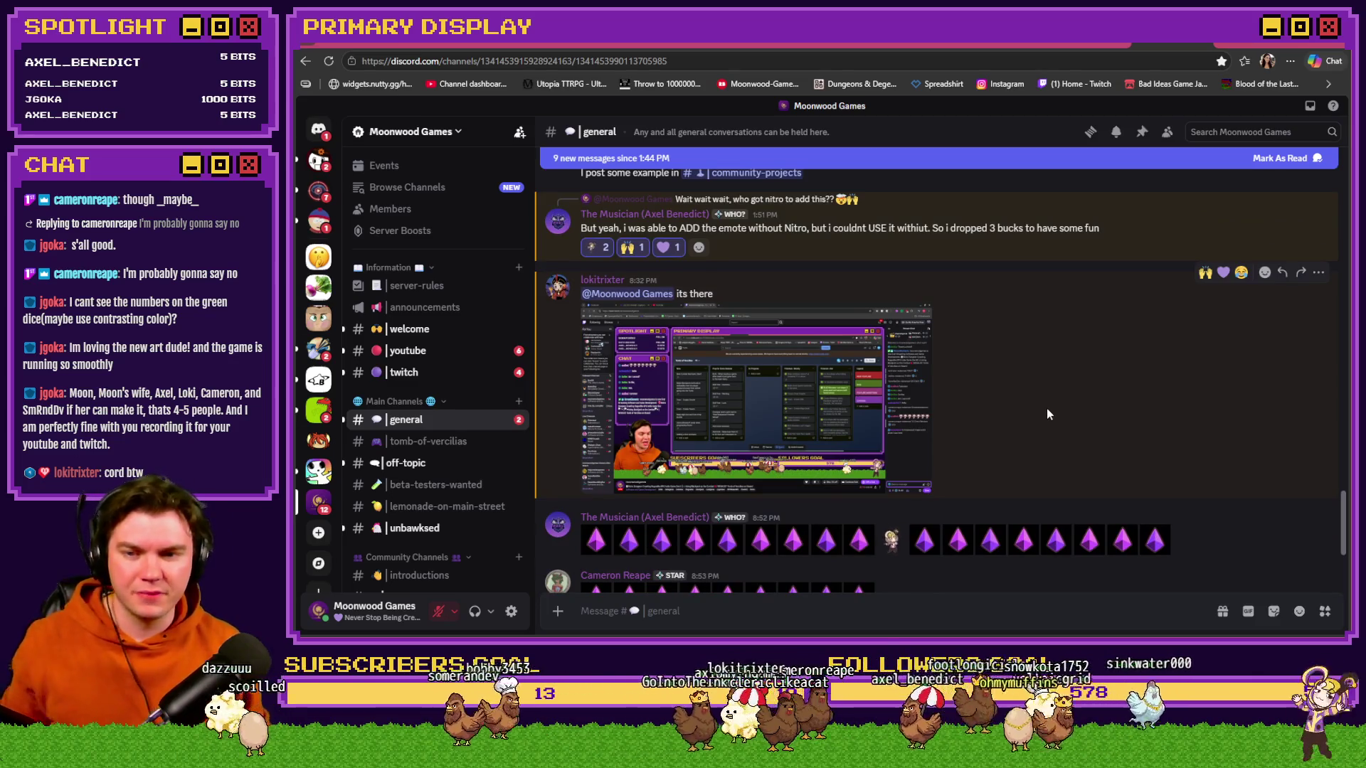
left_click(877, 393)
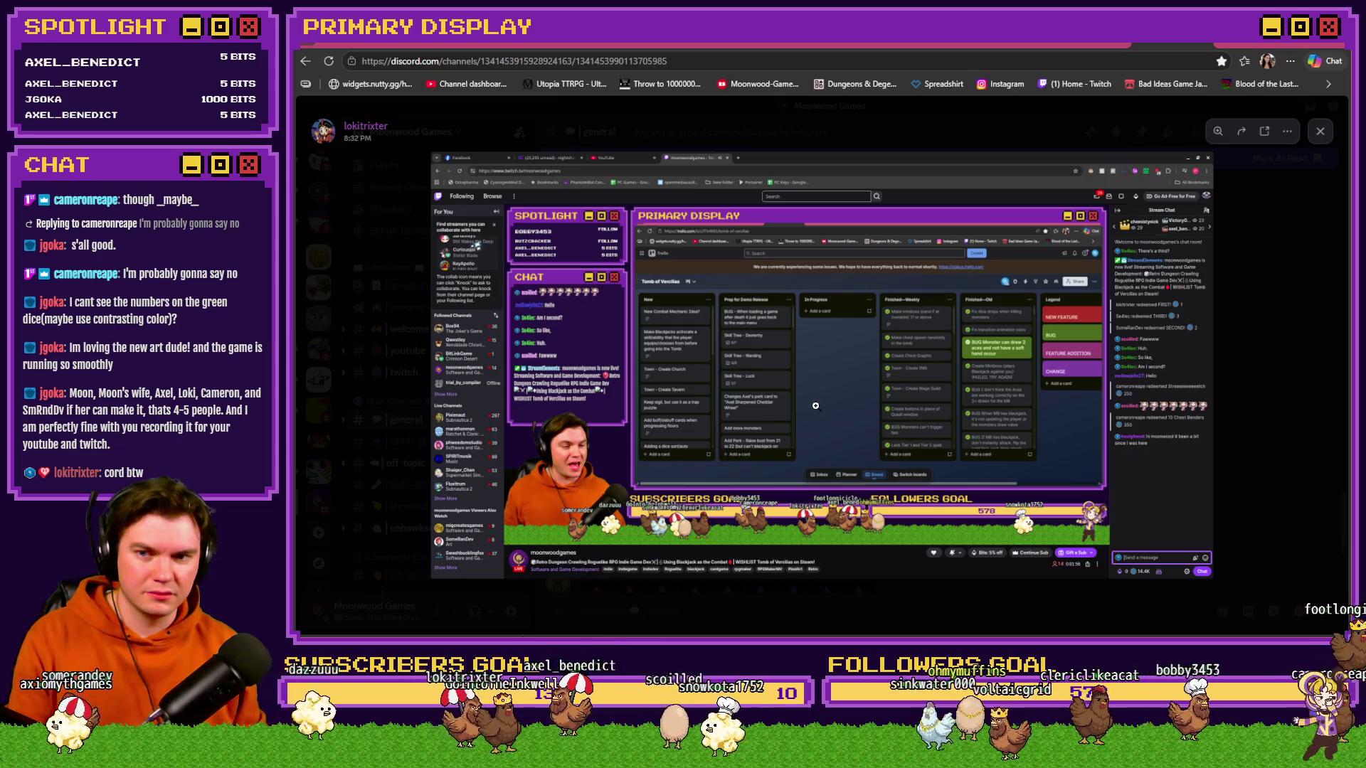
- Zoom into the screenshot, pan to the board header and the legend column with stream chat, then close it
left_click(671, 424)
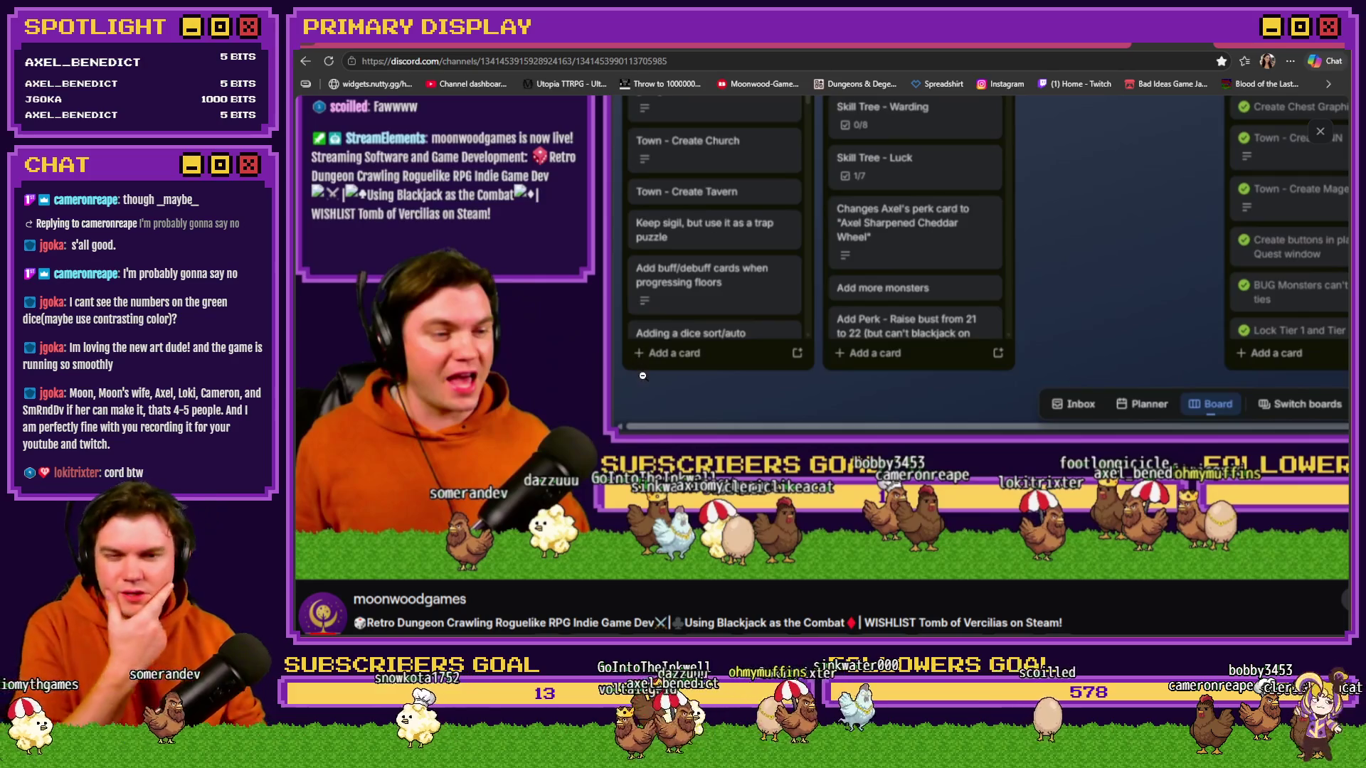
left_click_drag(791, 277, 631, 395)
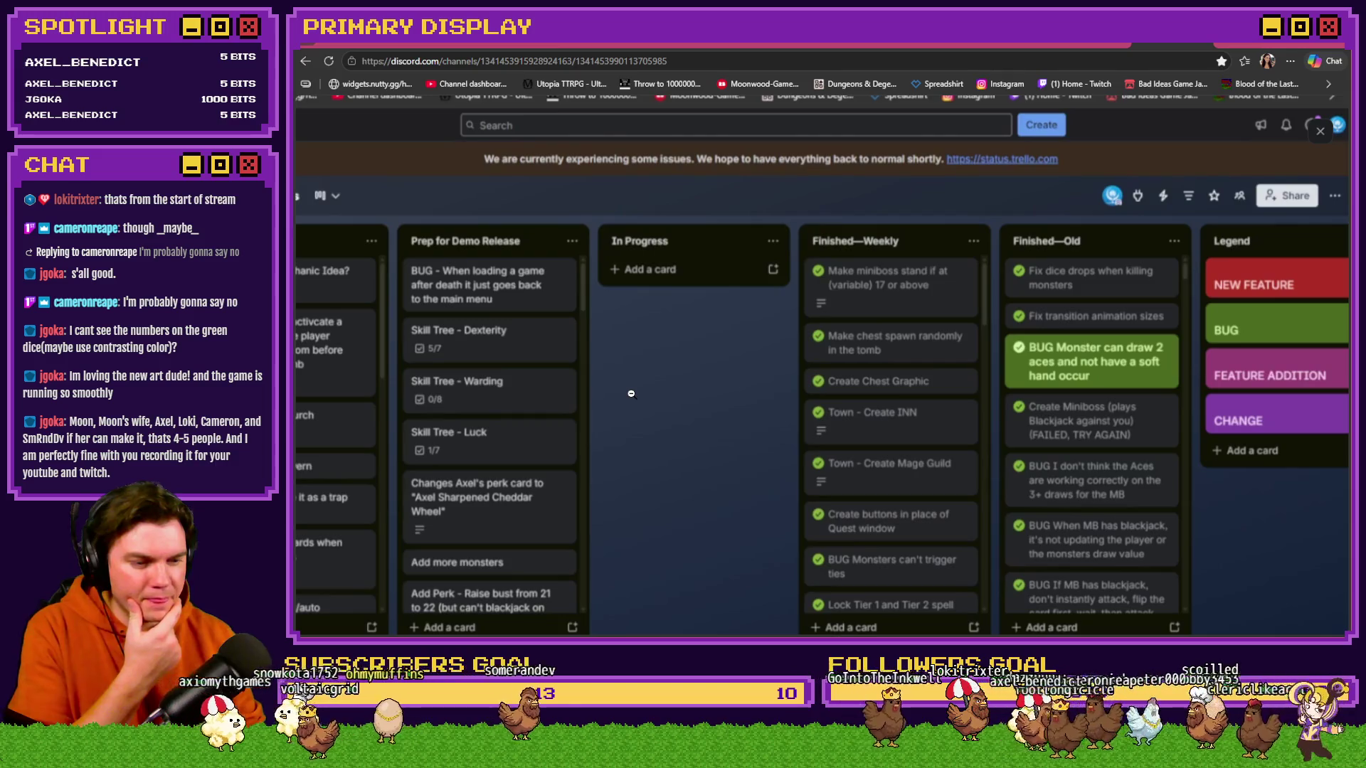
mouse_move(789, 409)
left_mouse_down()
mouse_move(712, 405)
mouse_move(737, 414)
mouse_move(610, 330)
mouse_move(550, 432)
mouse_move(507, 268)
left_mouse_up()
scroll(554, 285, "down", 1)
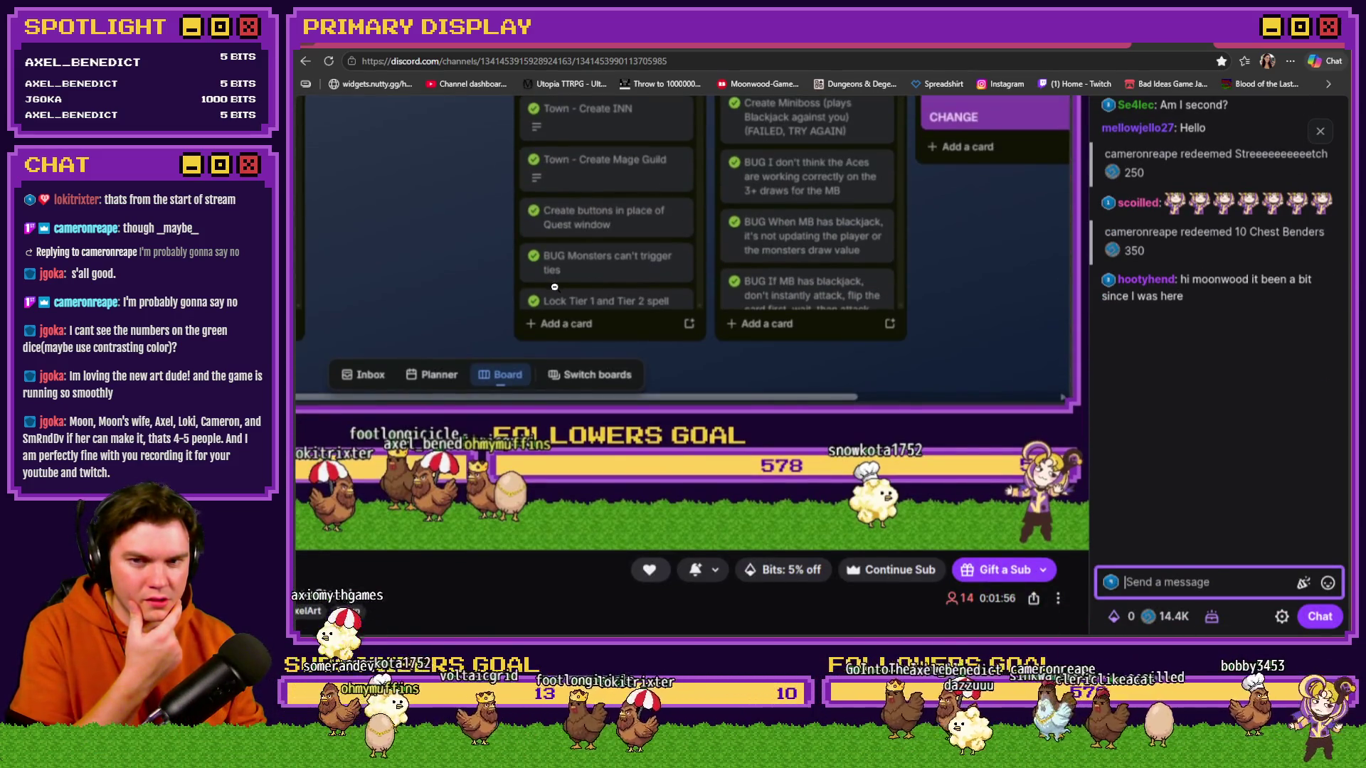
key("Escape")
- Reopen the screenshot, zoom in on the board header and top cards, then zoom out and close the viewer
scroll(827, 360, "down", 1)
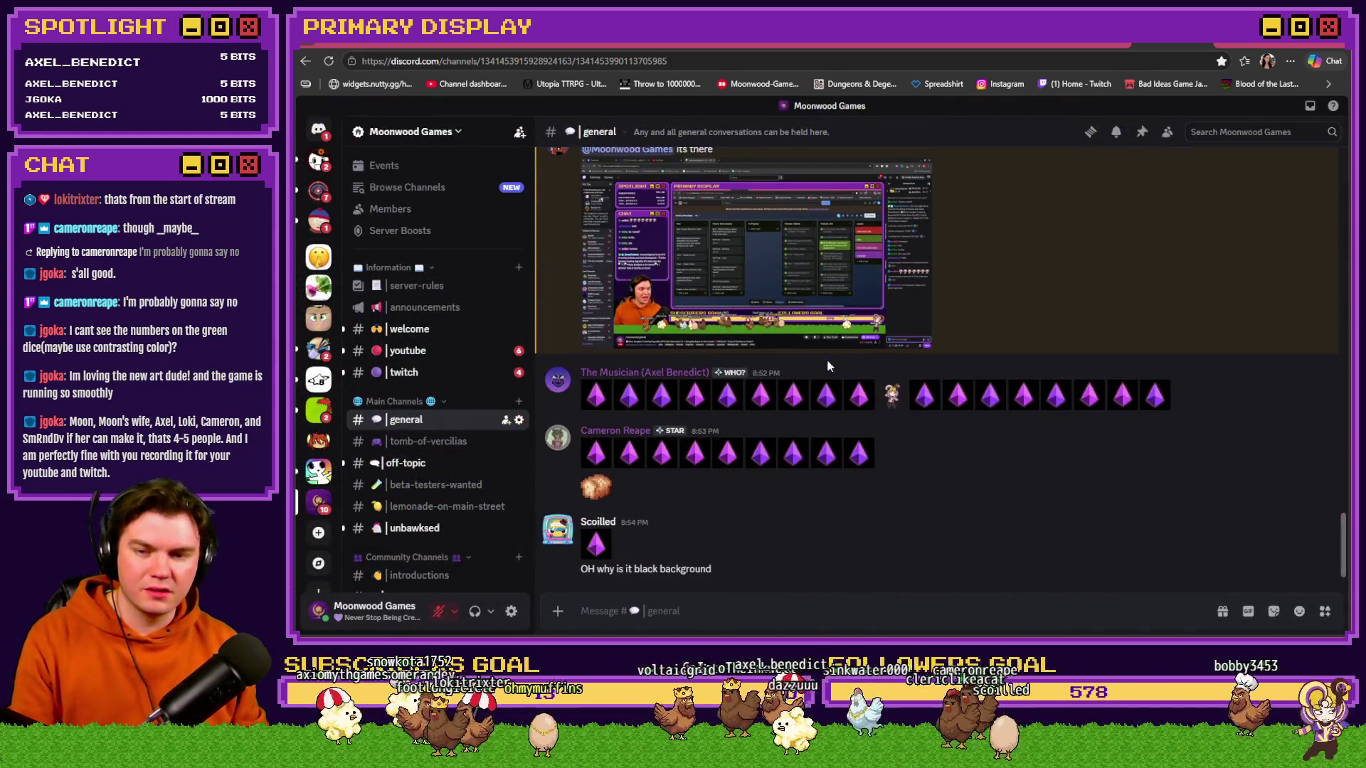
scroll(889, 361, "up", 3)
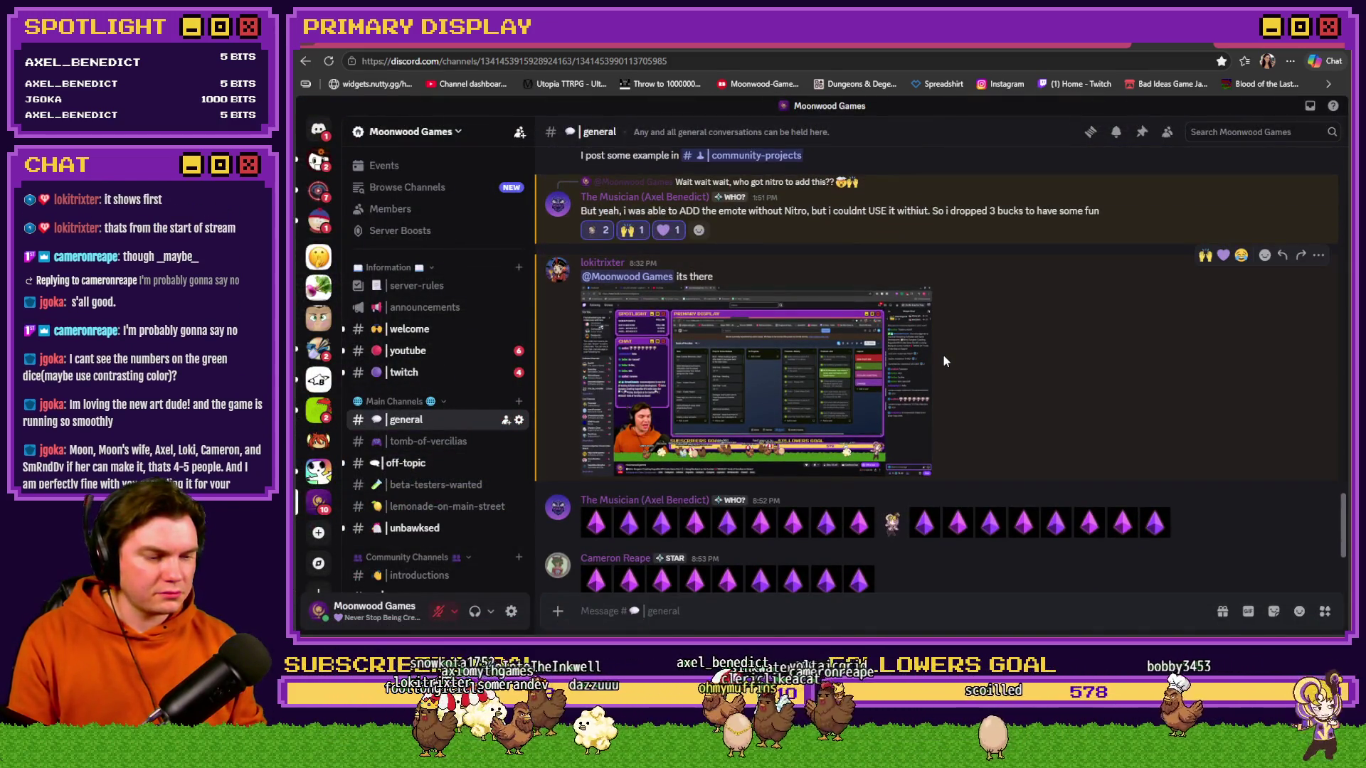
left_click(840, 400)
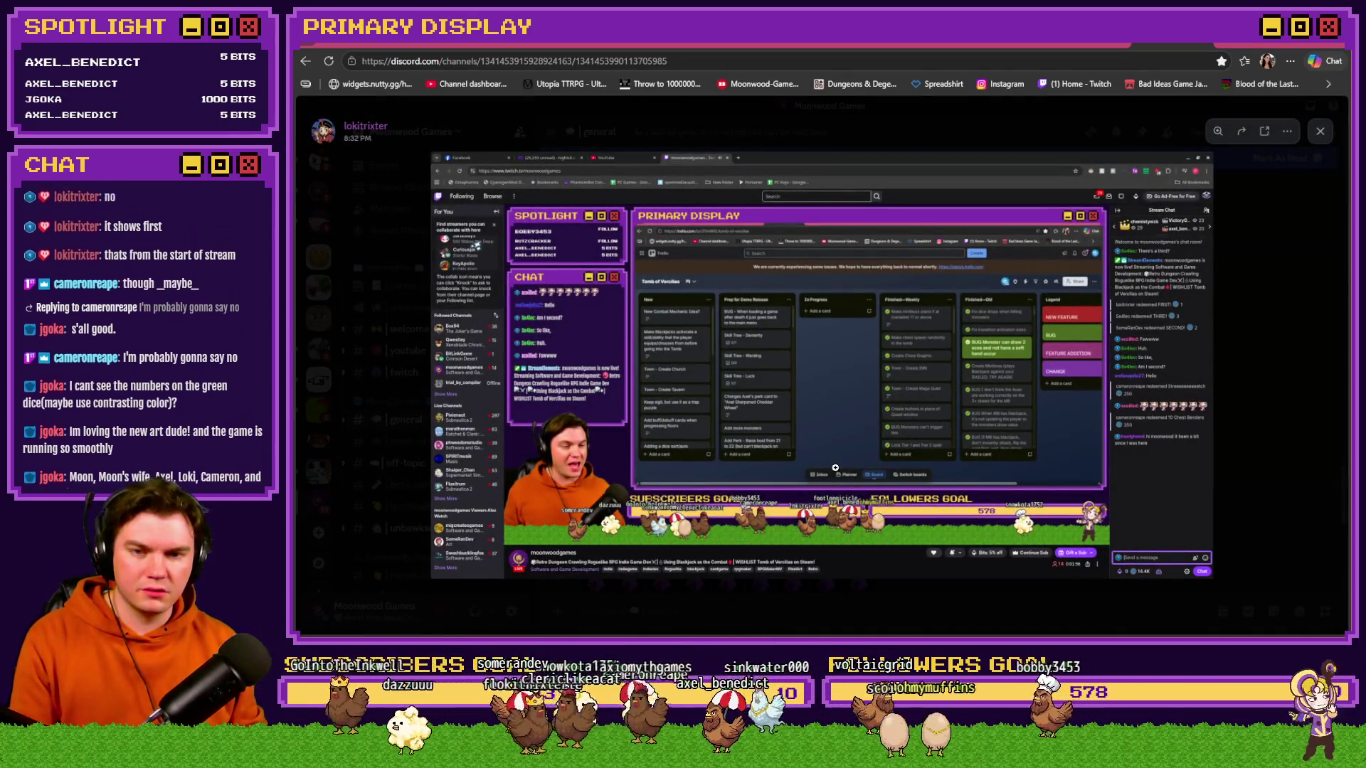
left_click(835, 467)
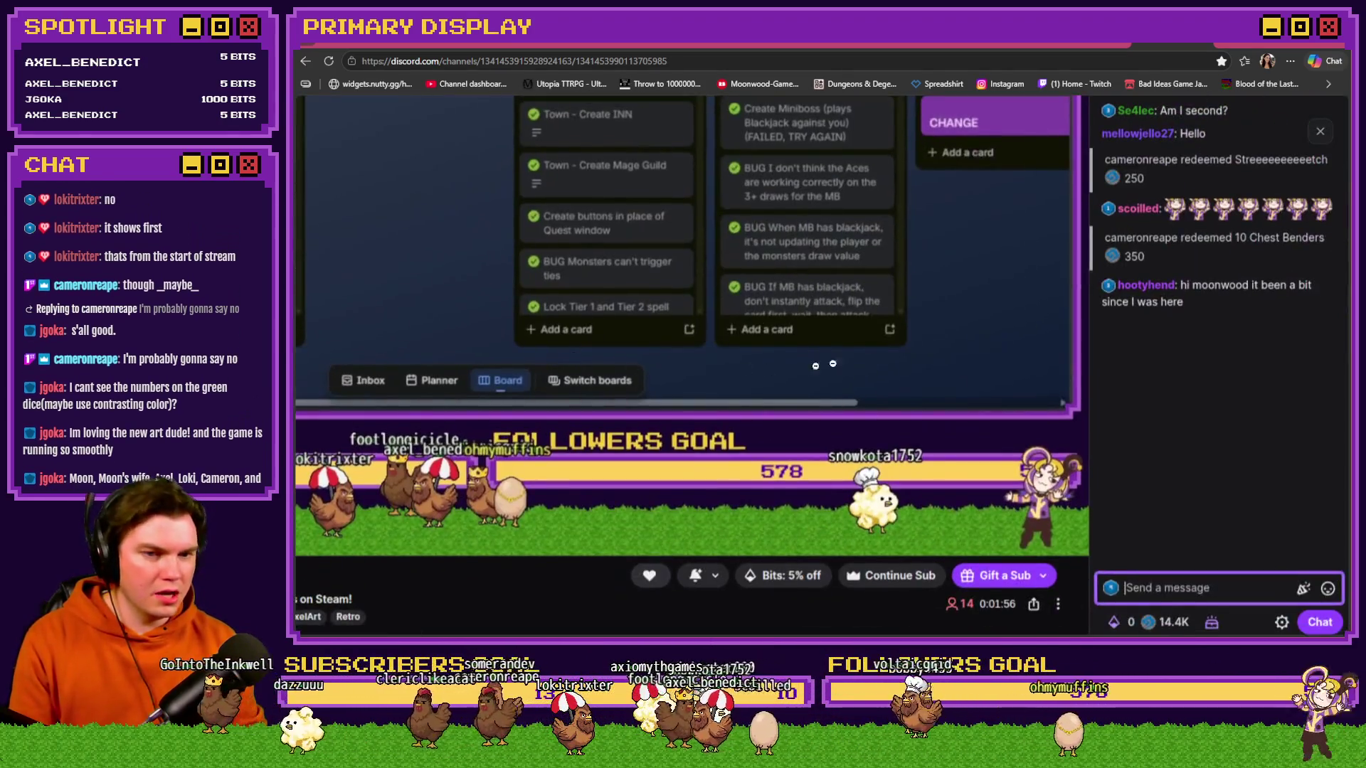
left_click_drag(815, 366, 874, 427)
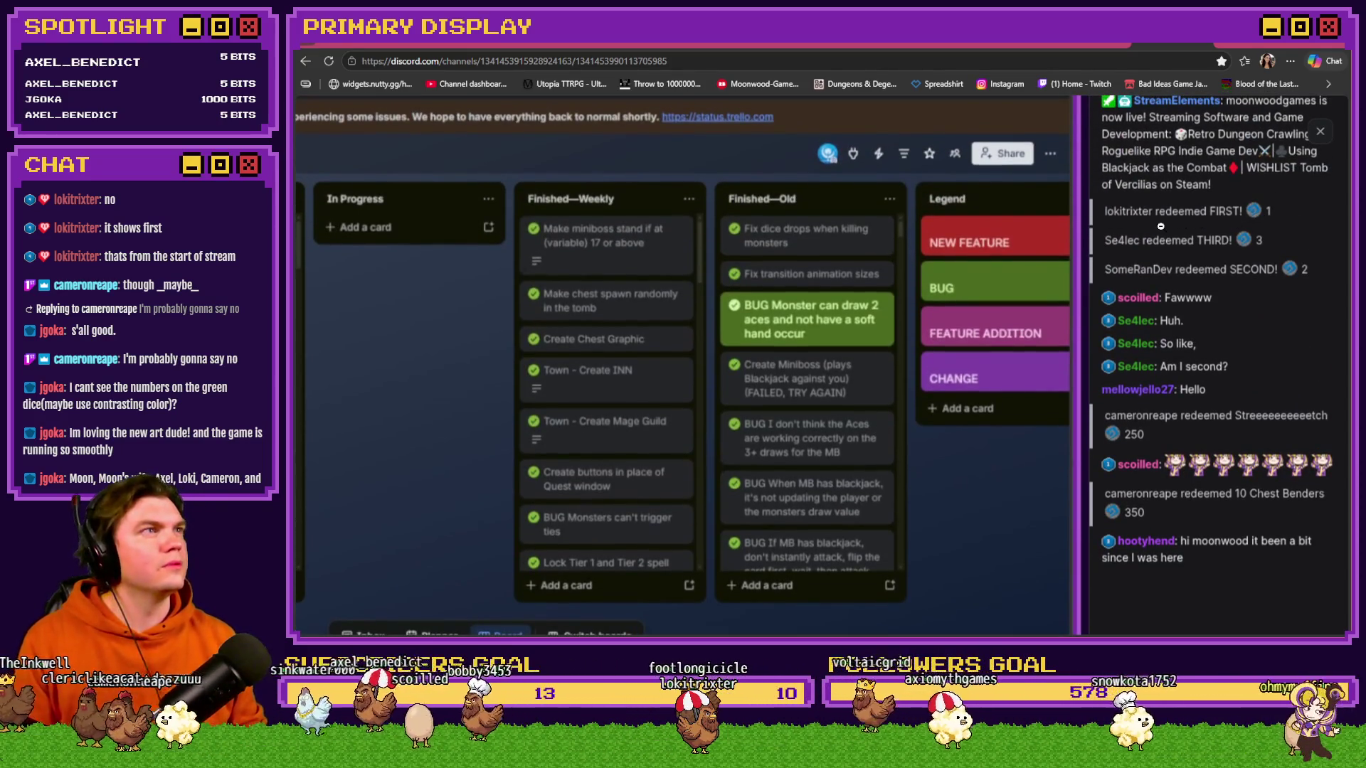
left_click(1252, 211)
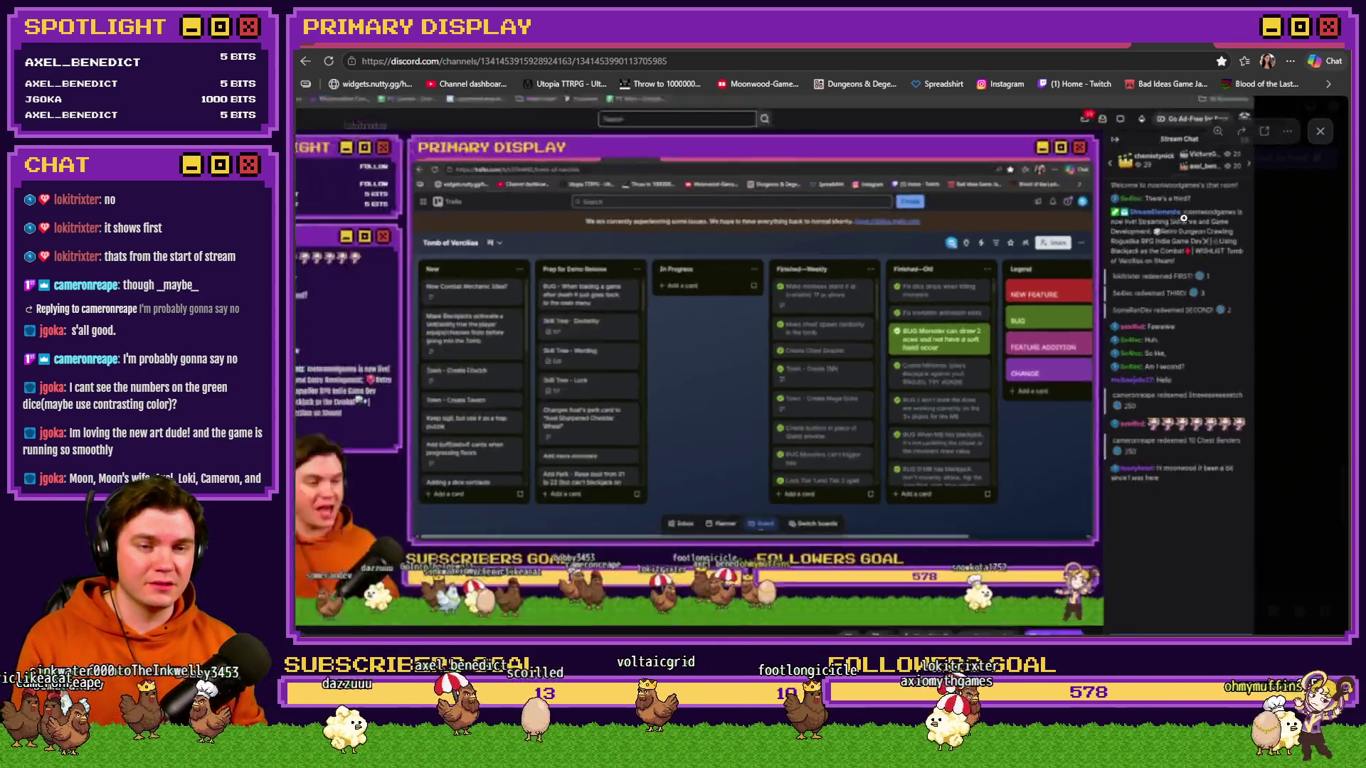
left_click(1245, 337)
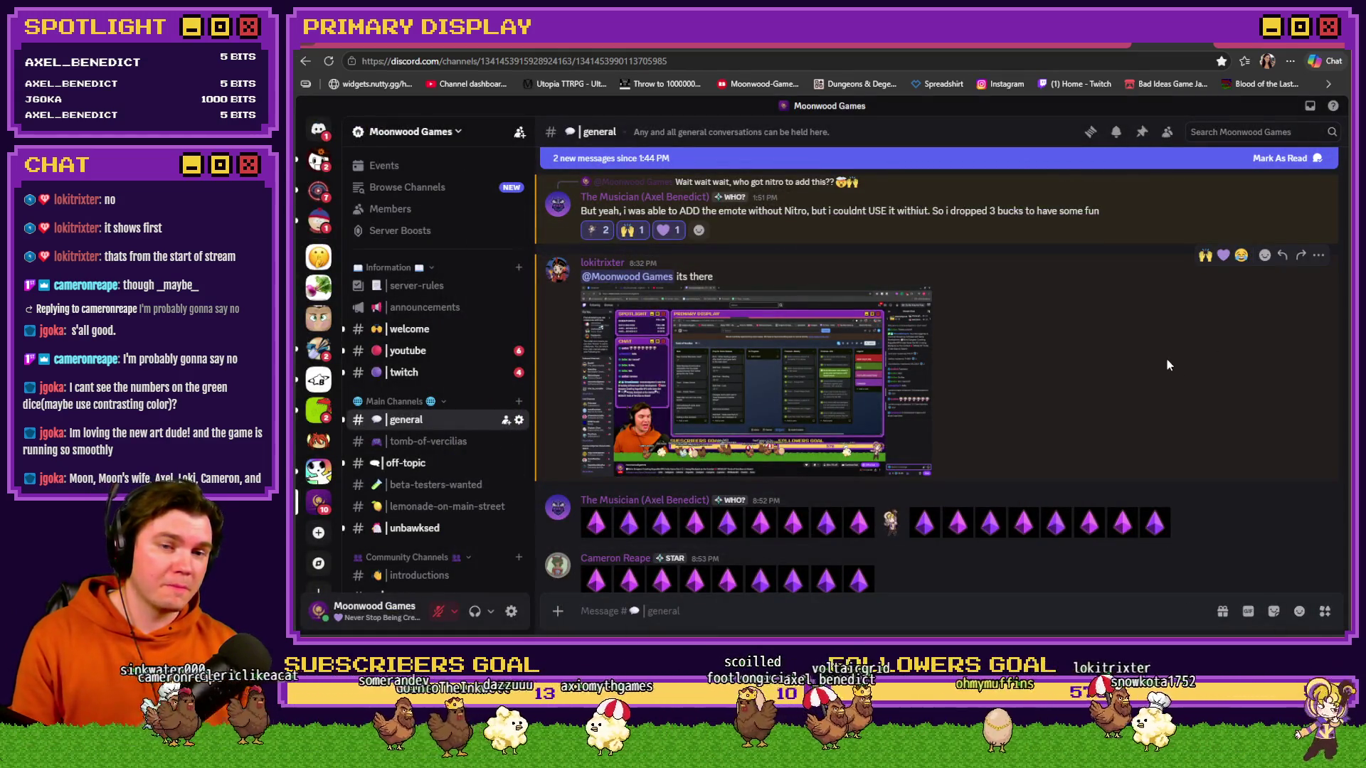
- React with raised hands to the screenshot post, and with raised hands and purple hearts to two gem messages
left_click(1205, 256)
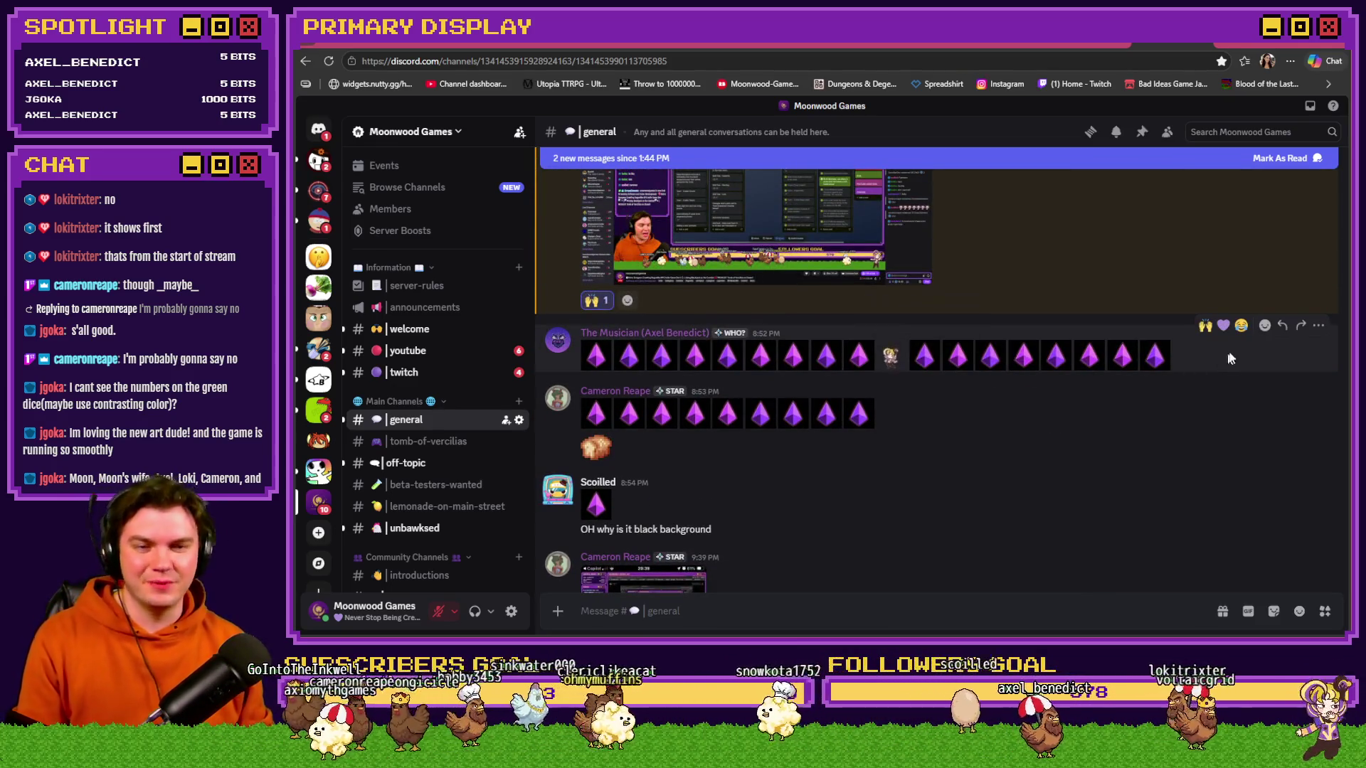
left_click(1205, 325)
left_click(1223, 325)
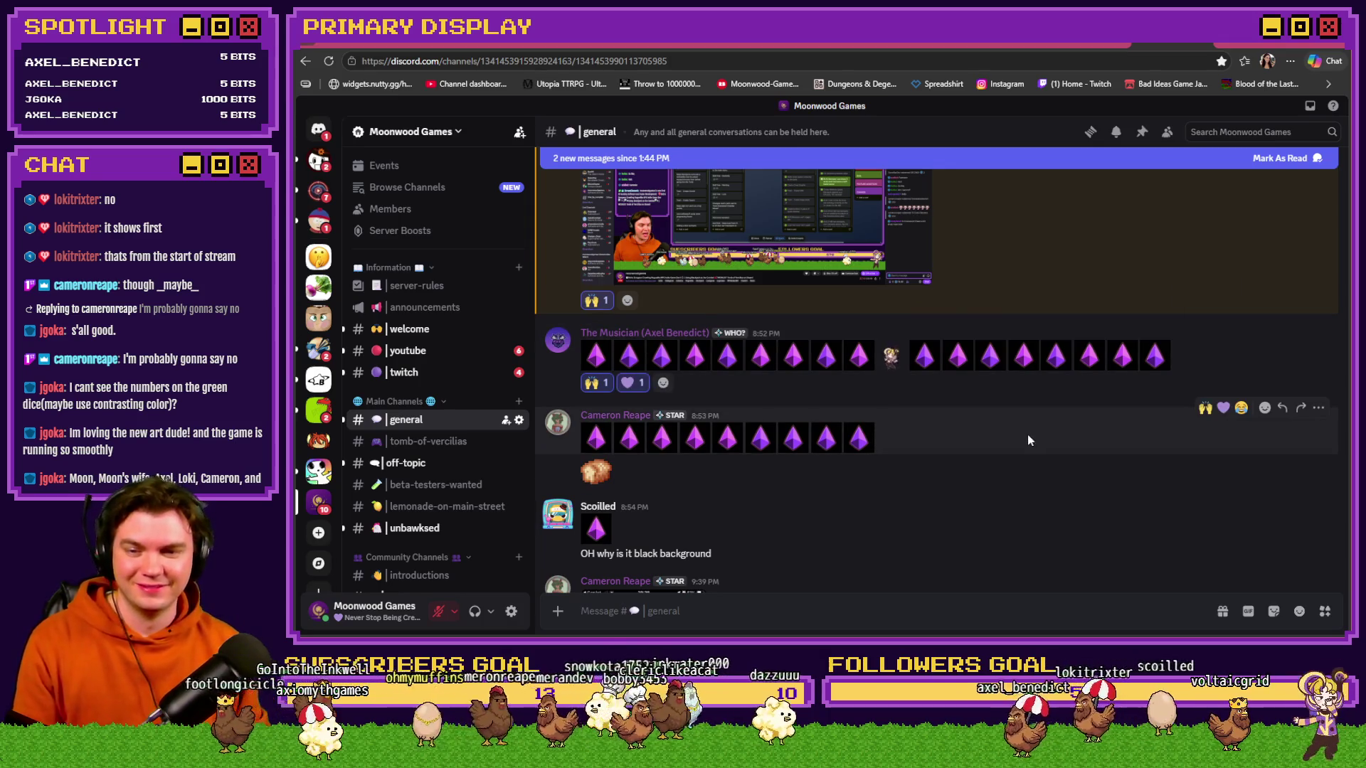
left_click(1205, 408)
left_click(1223, 408)
- View the screenshot zoomed in, react to it with a laughing emoji, then go to #creator-corner
scroll(925, 448, "down", 2)
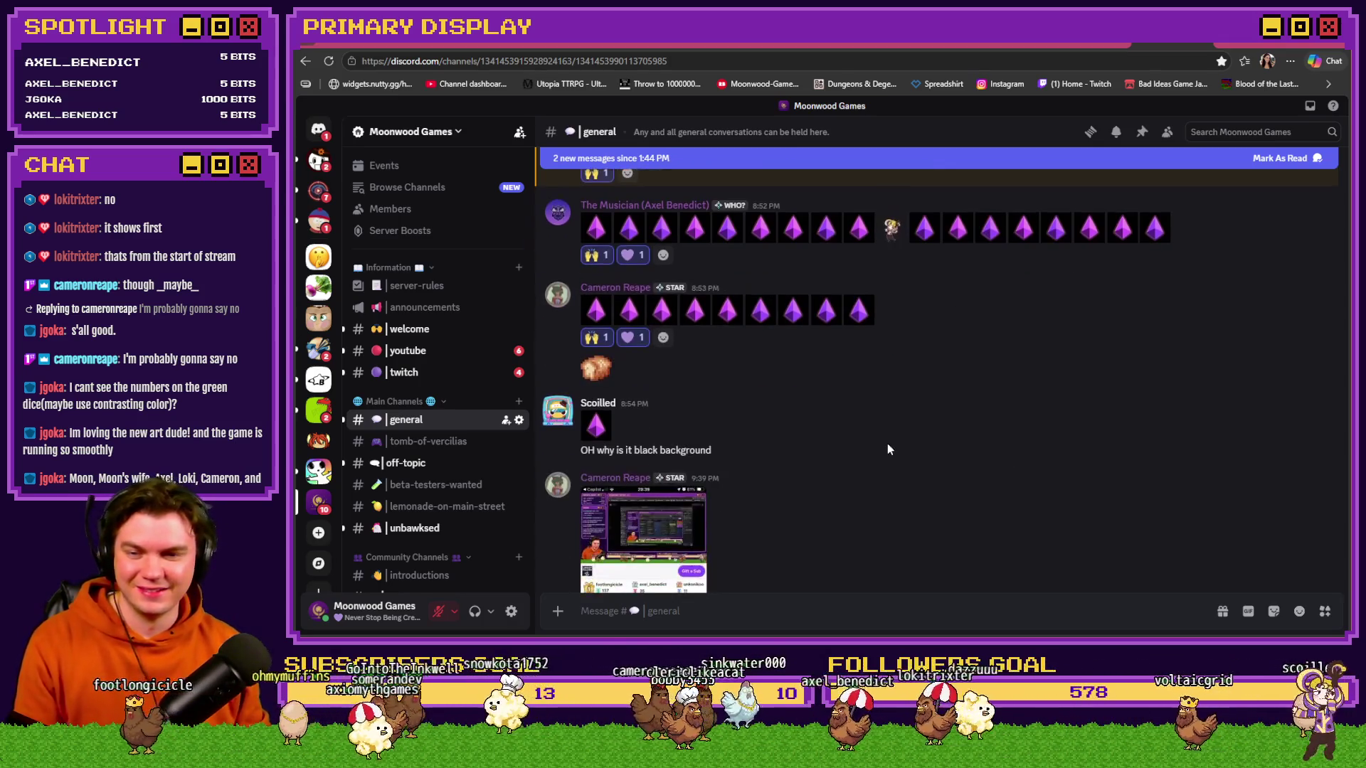
scroll(769, 366, "down", 1)
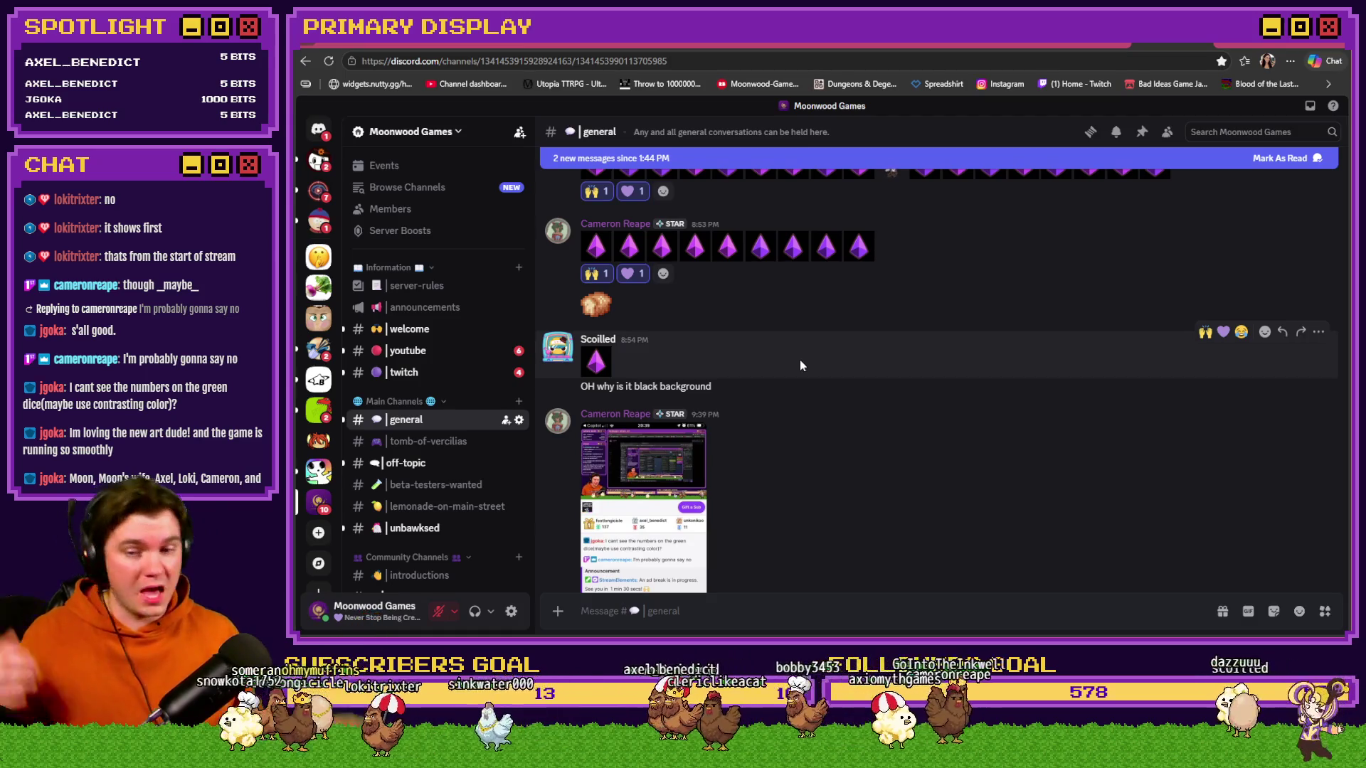
scroll(800, 365, "down", 2)
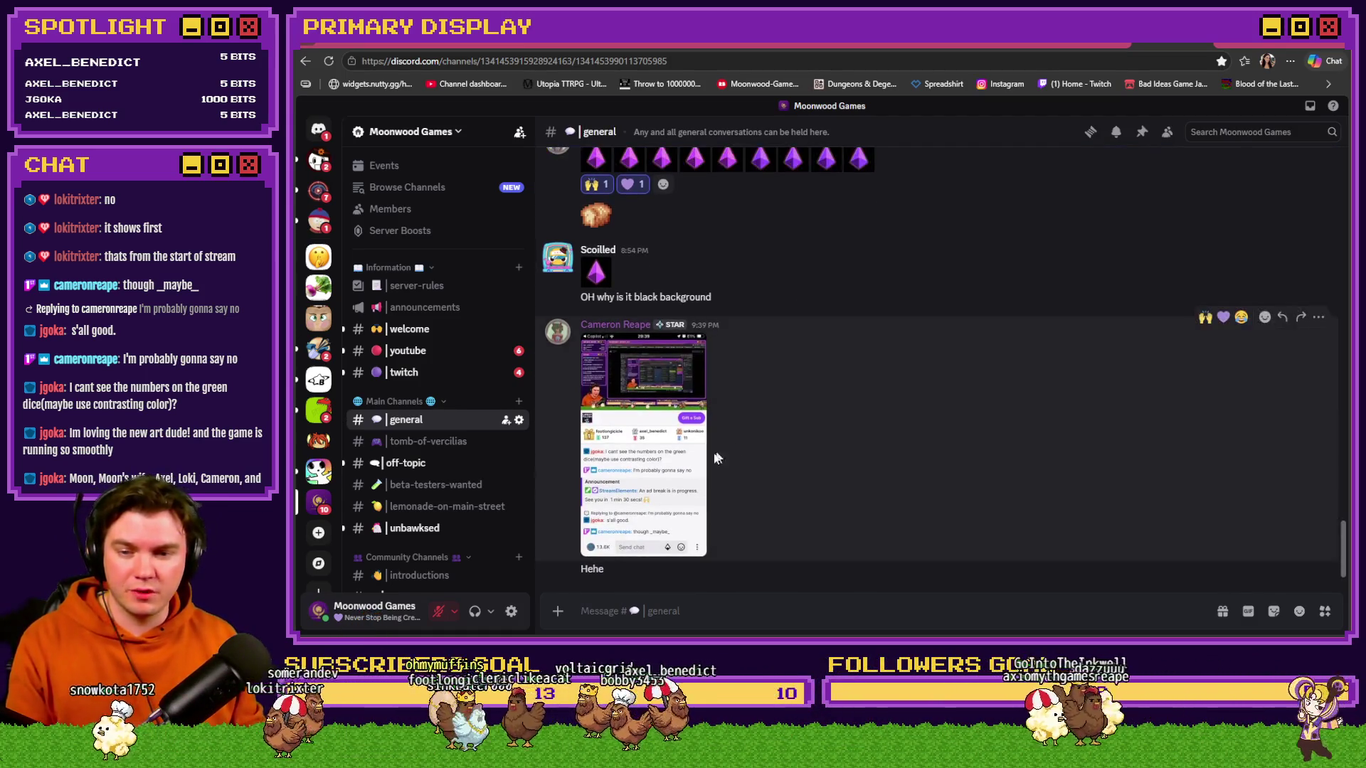
left_click(669, 470)
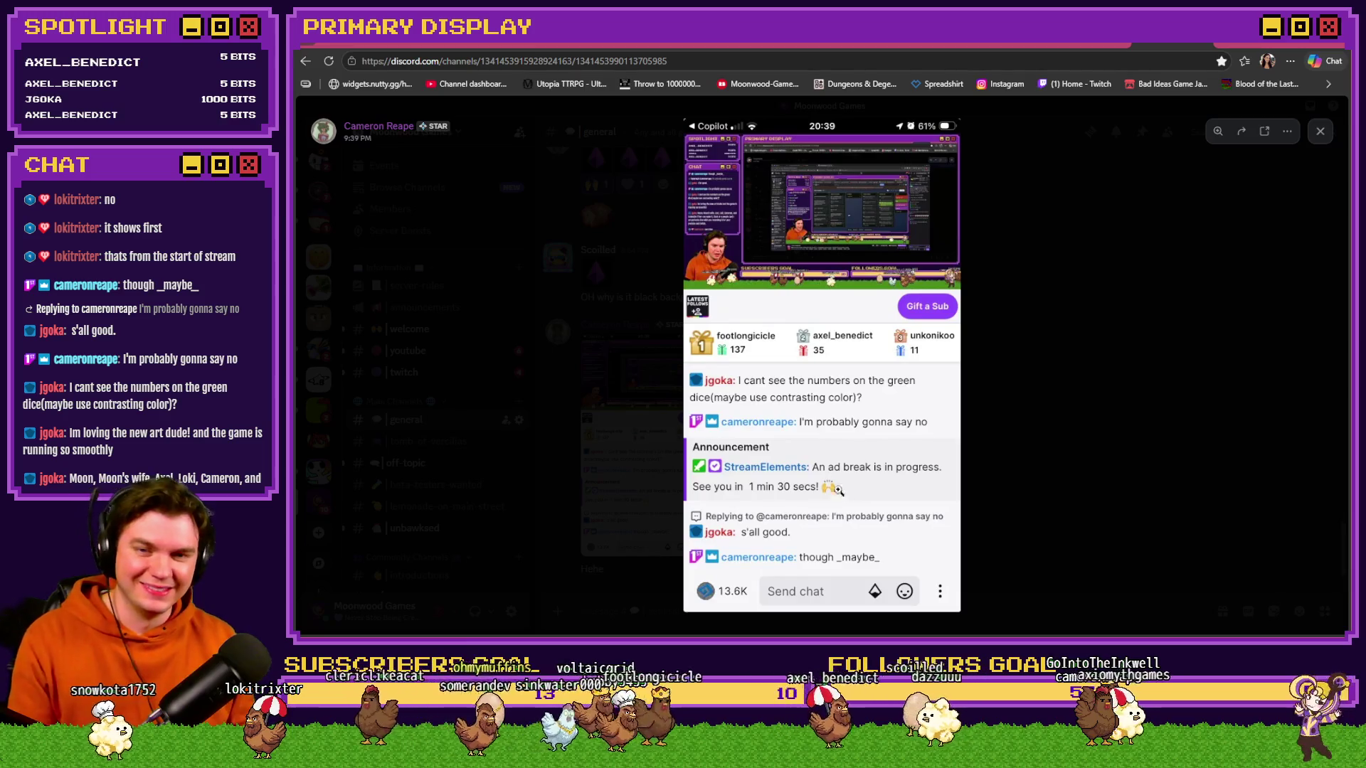
left_click(835, 202)
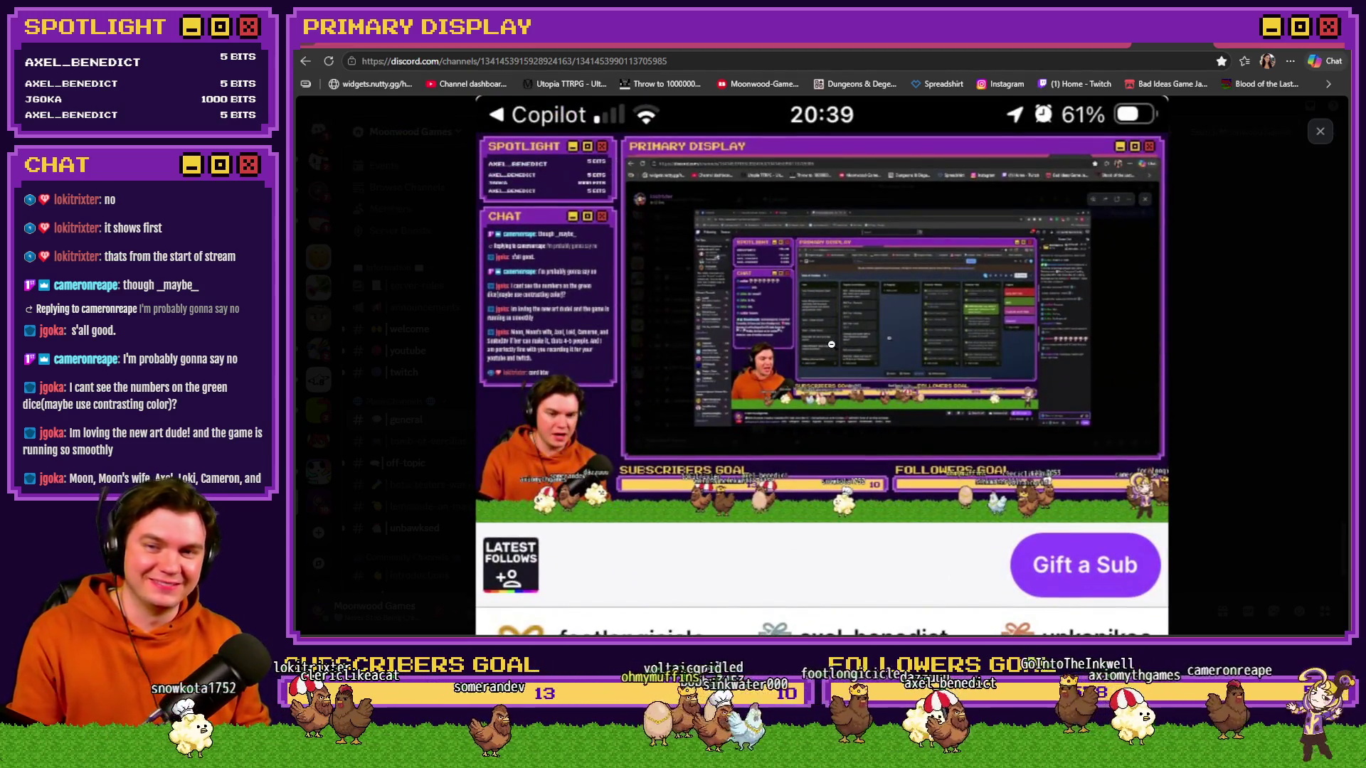
left_click(1237, 372)
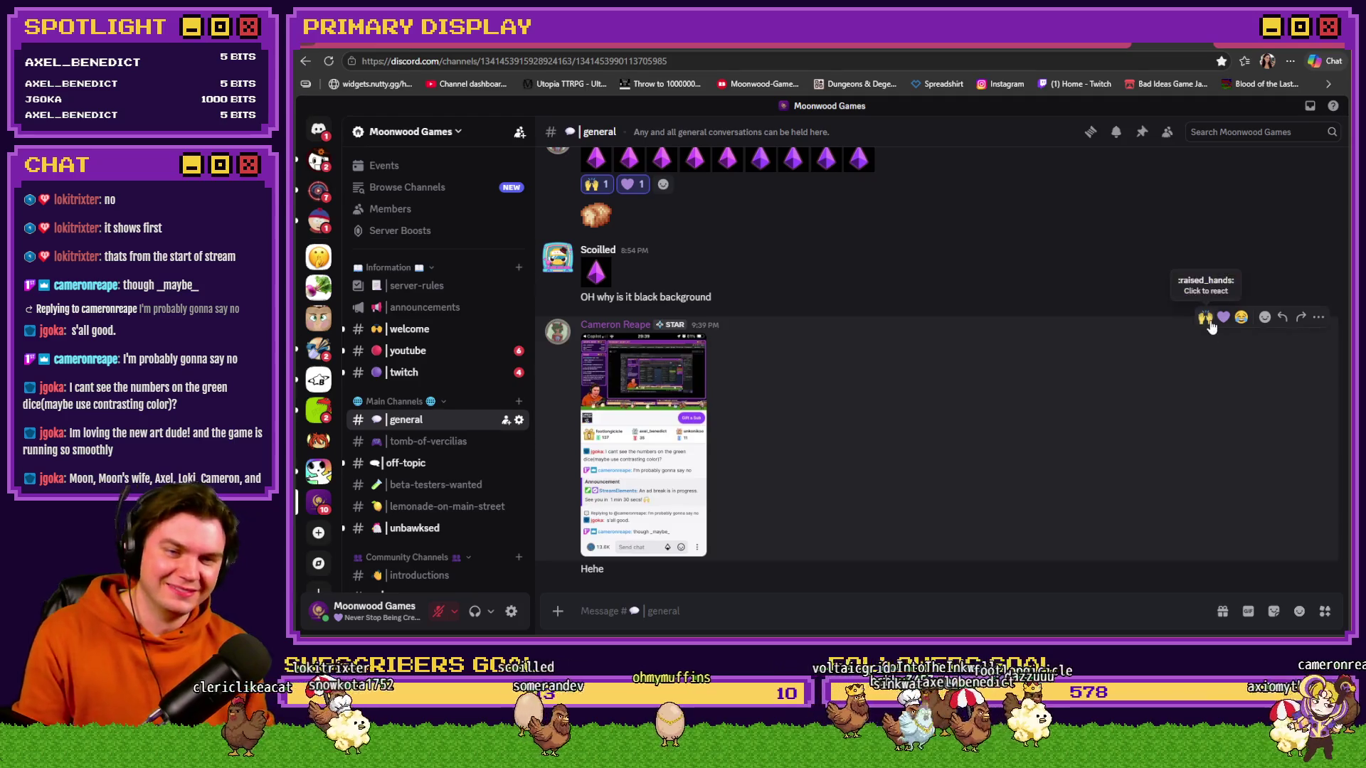
left_click(1241, 293)
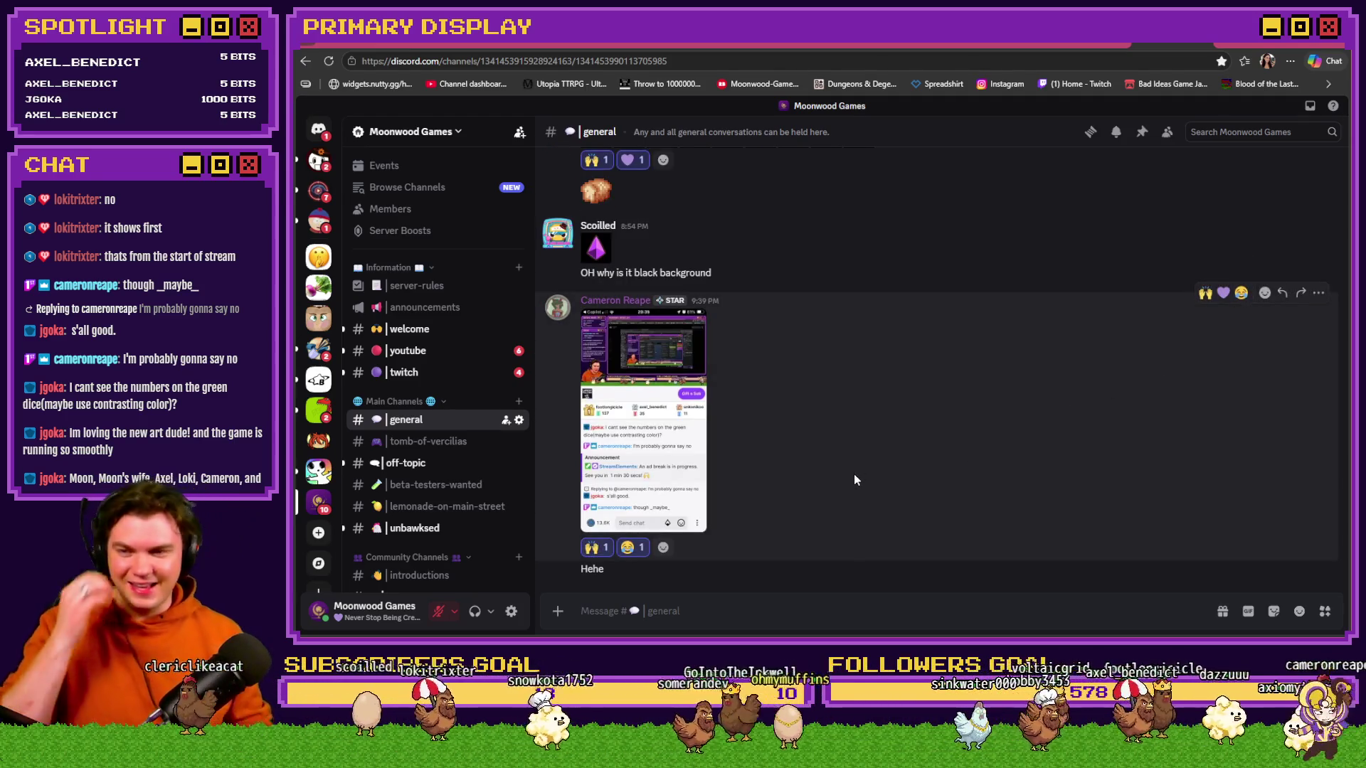
scroll(431, 484, "down", 4)
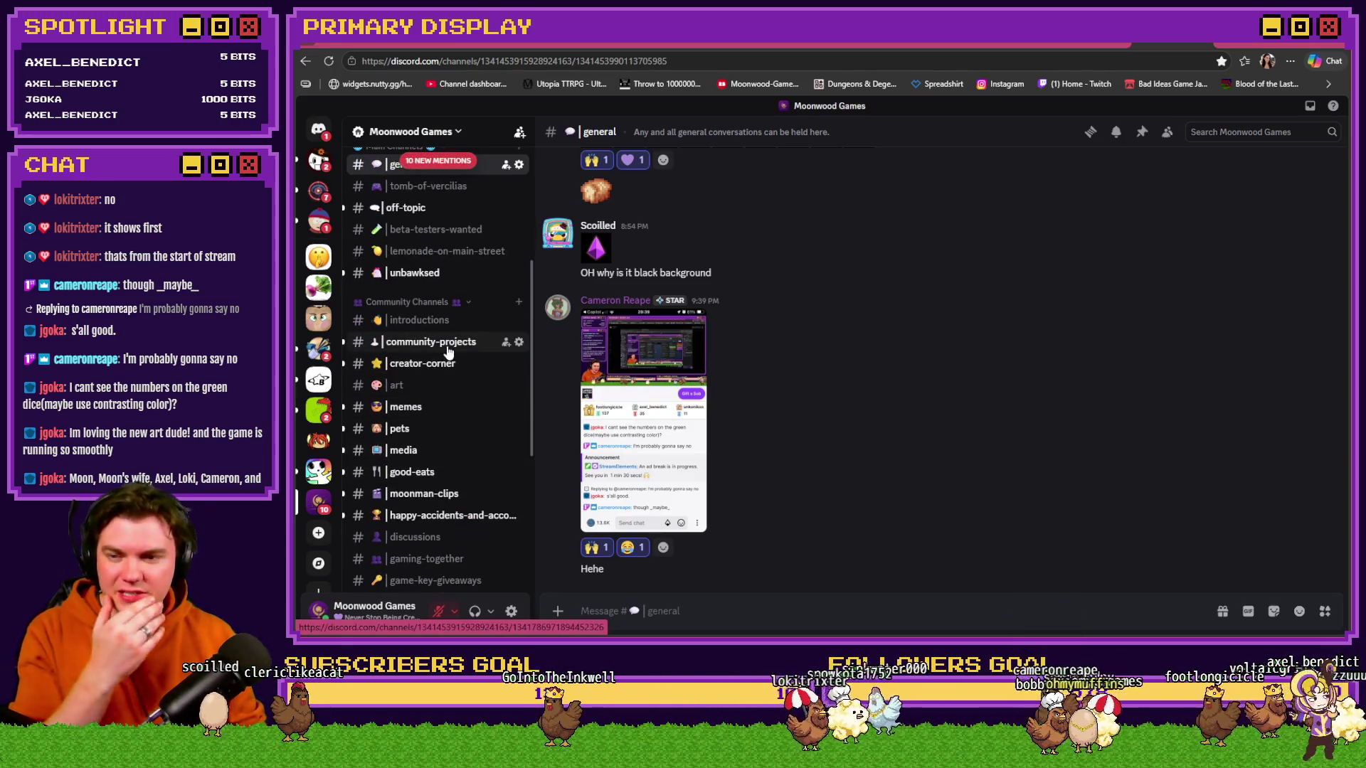
left_click(445, 366)
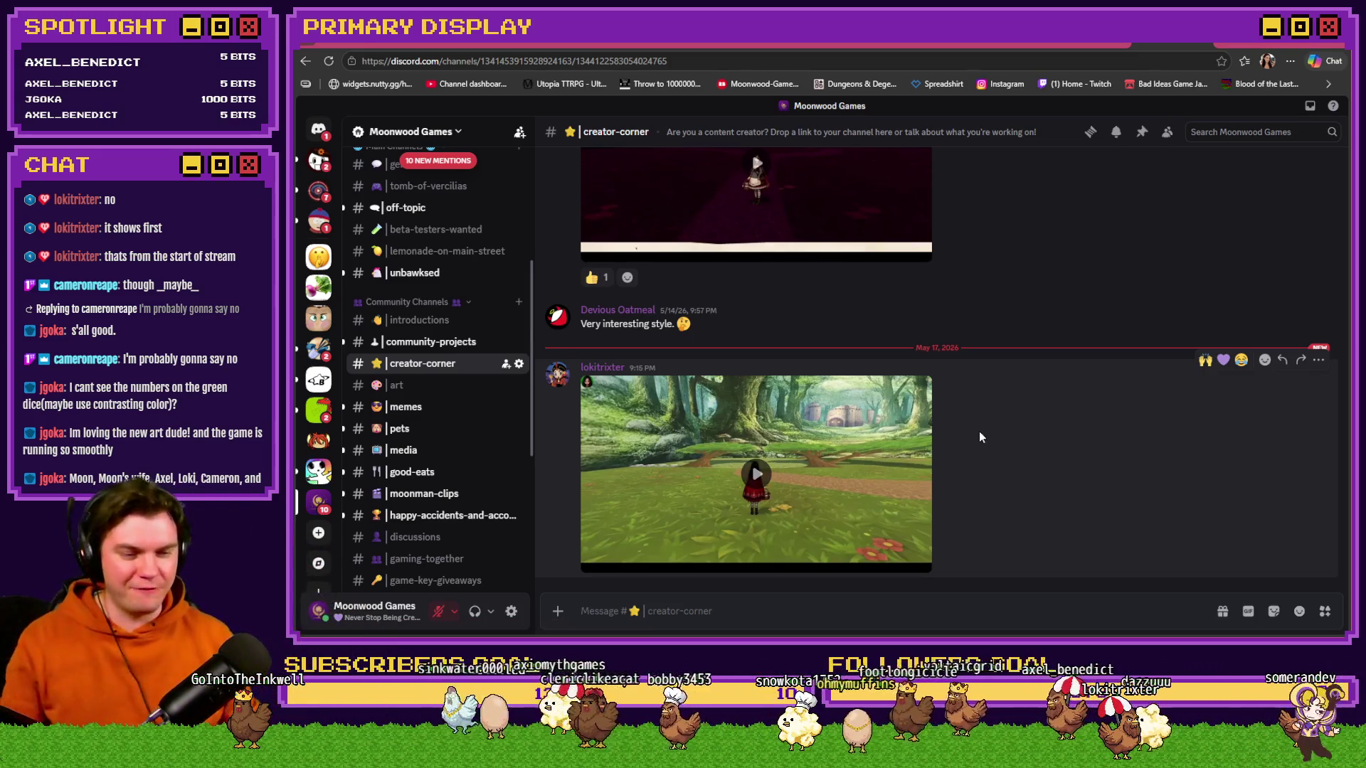
- Play the forest gameplay video and replay it from the start several times
left_click(756, 478)
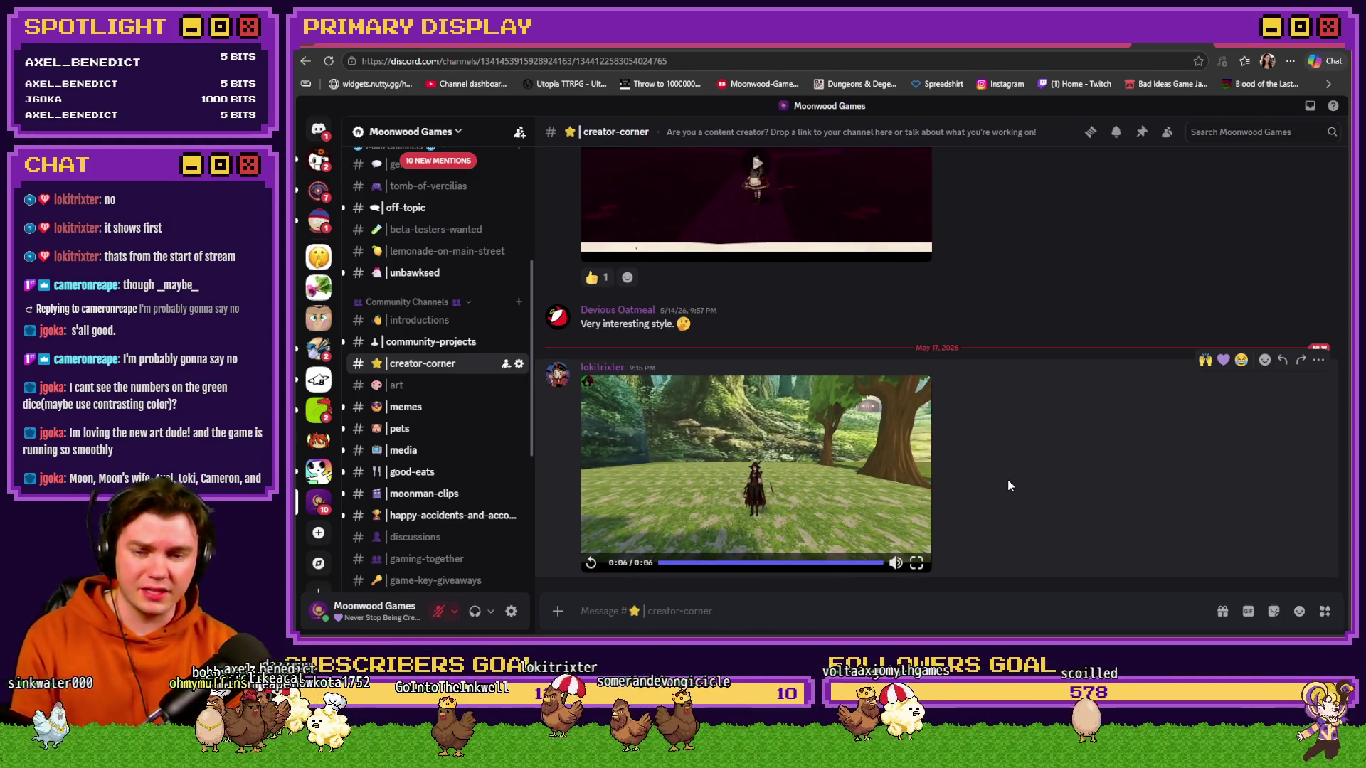
left_click(913, 449)
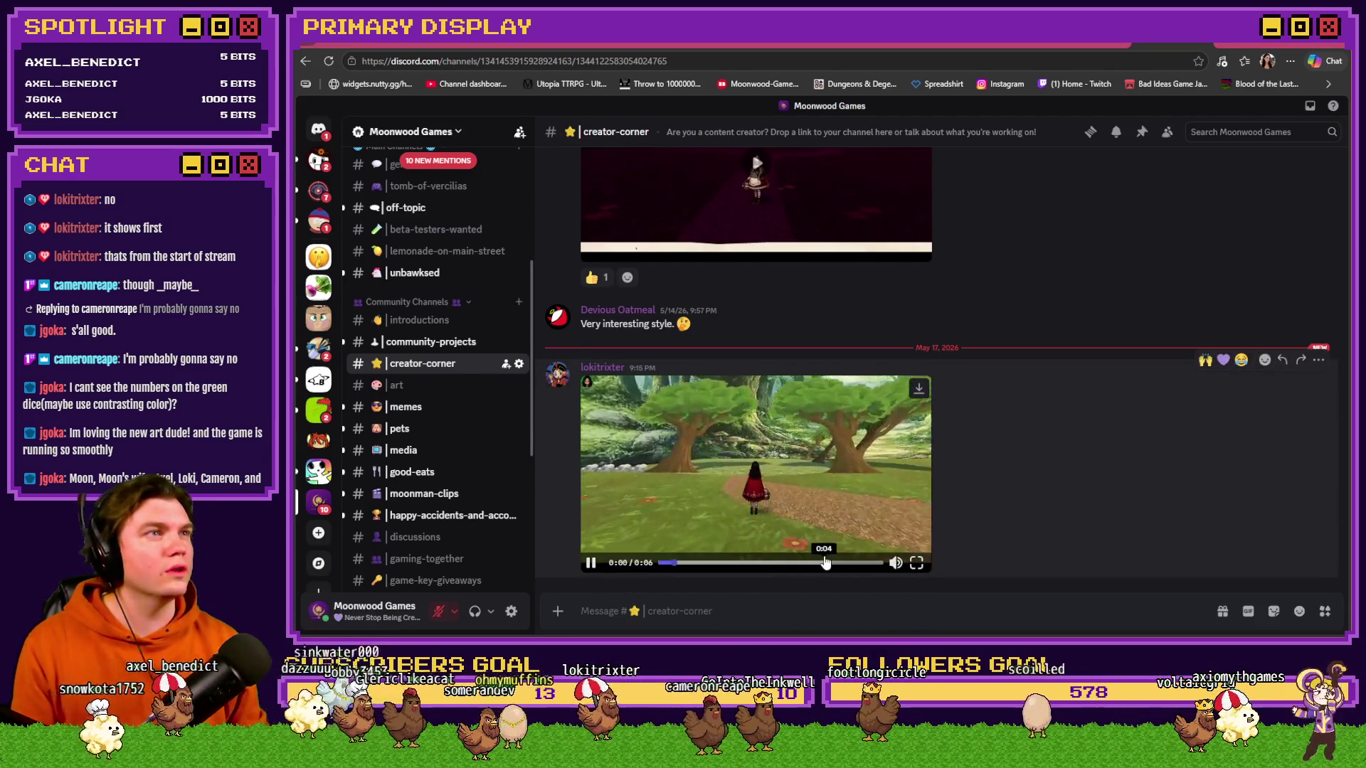
left_click(665, 564)
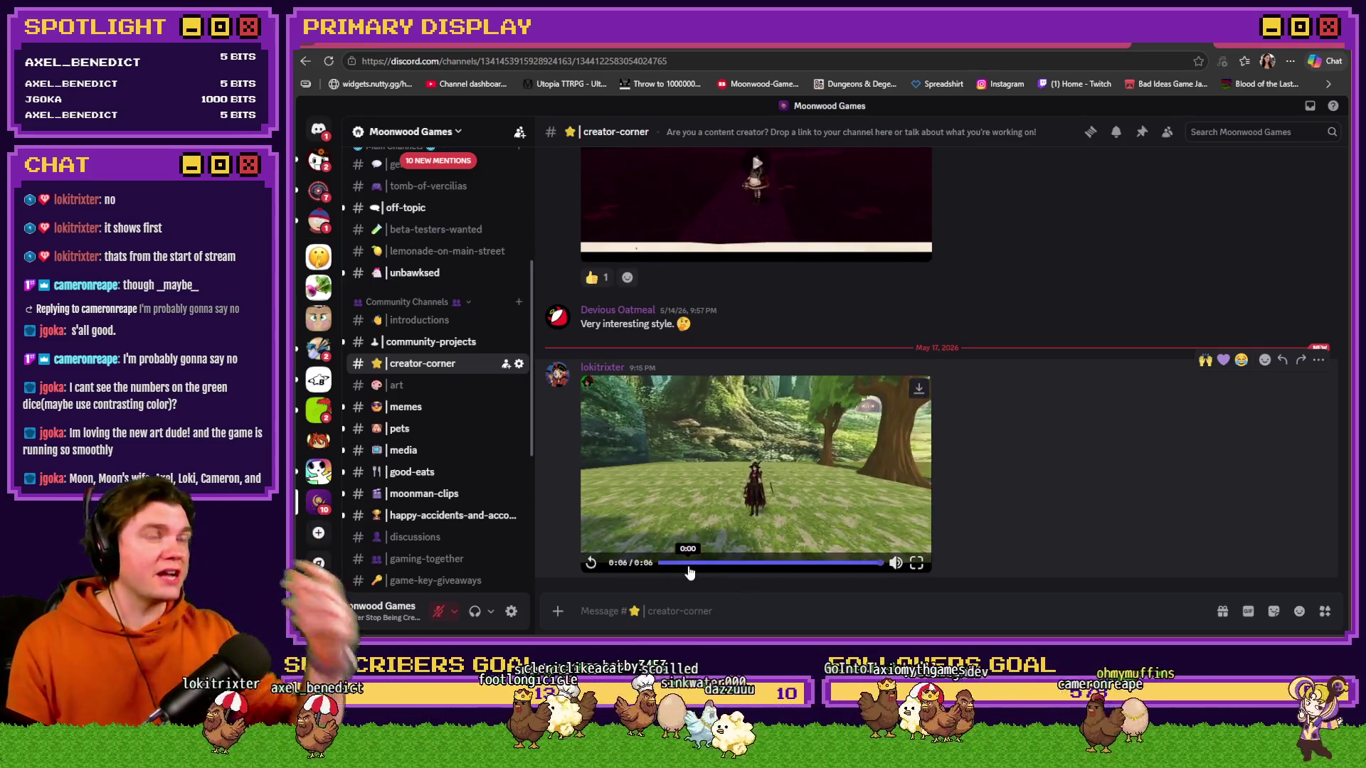
left_click(589, 566)
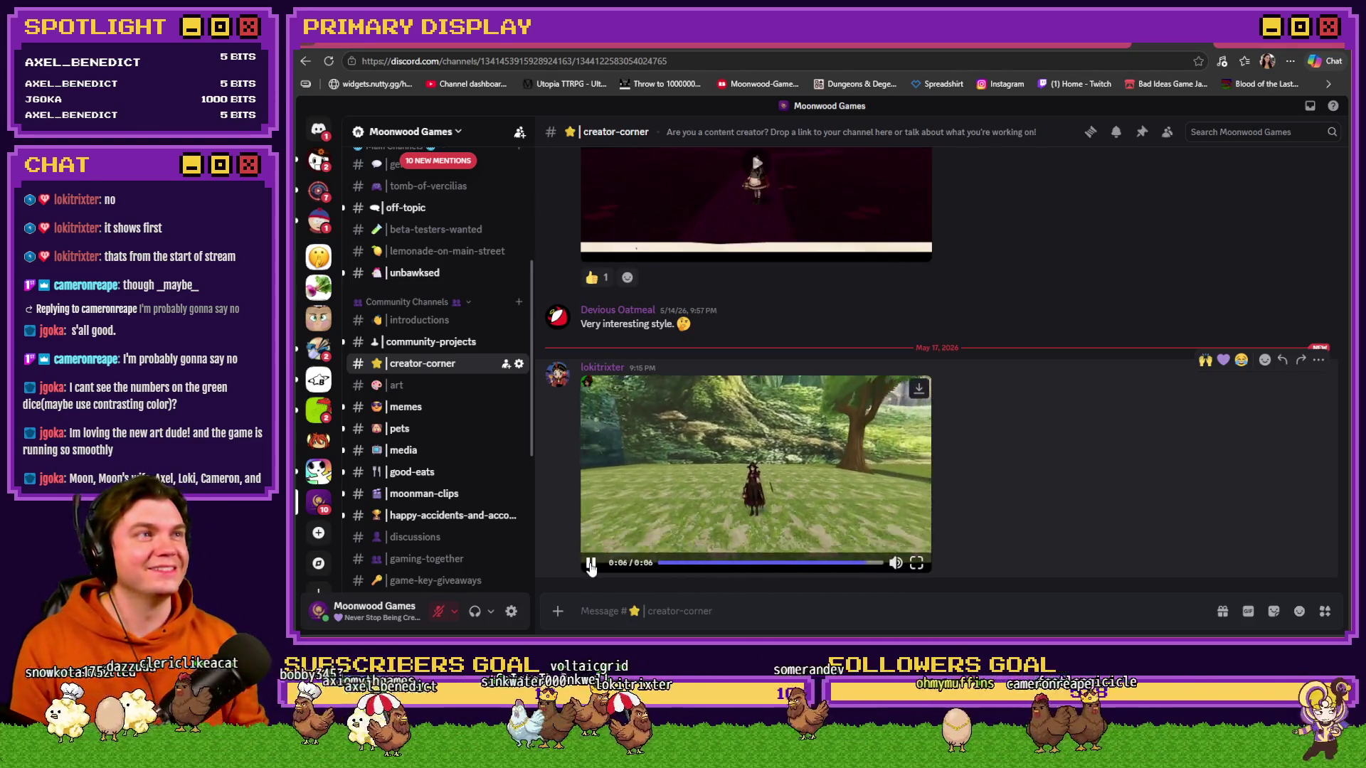
left_click(590, 564)
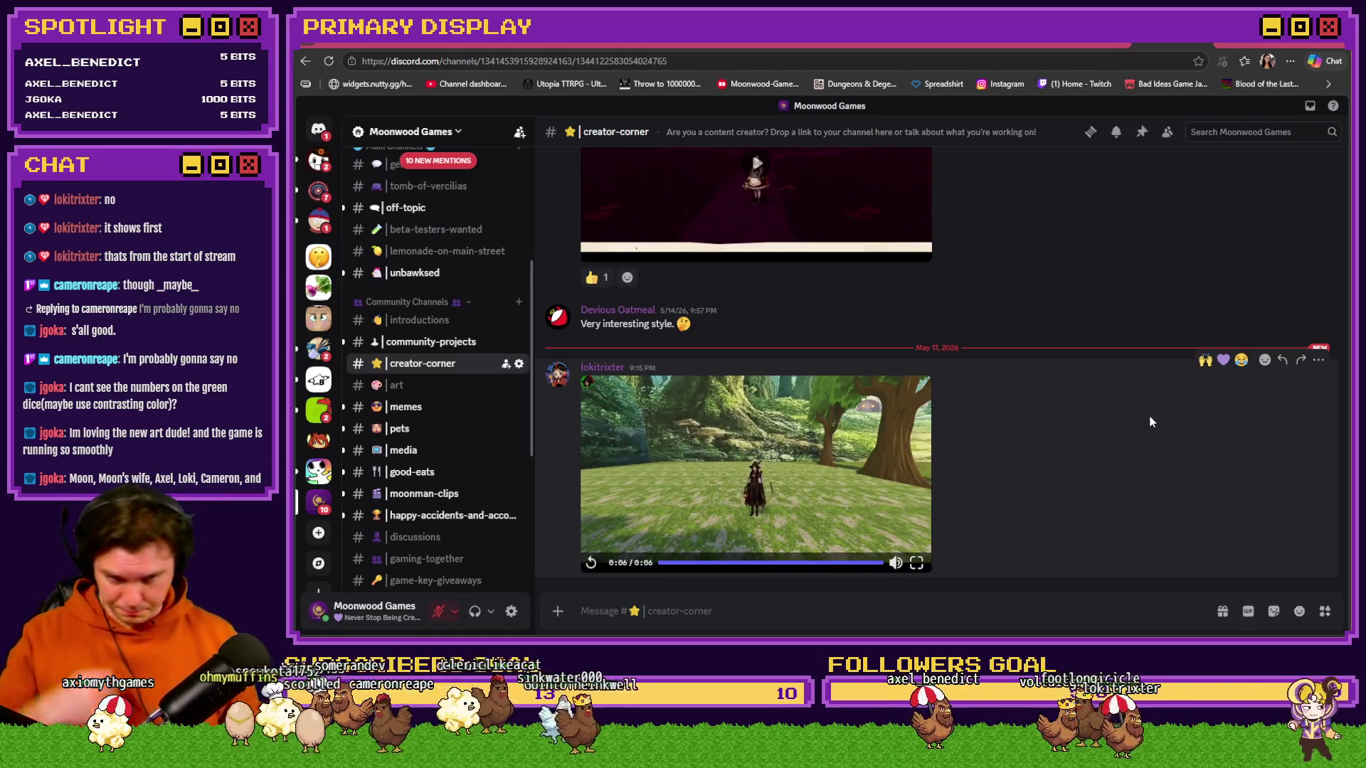
- React to the video with raised hands and a purple heart, then switch back to RPG Maker MZ
left_click(1205, 359)
left_click(1223, 335)
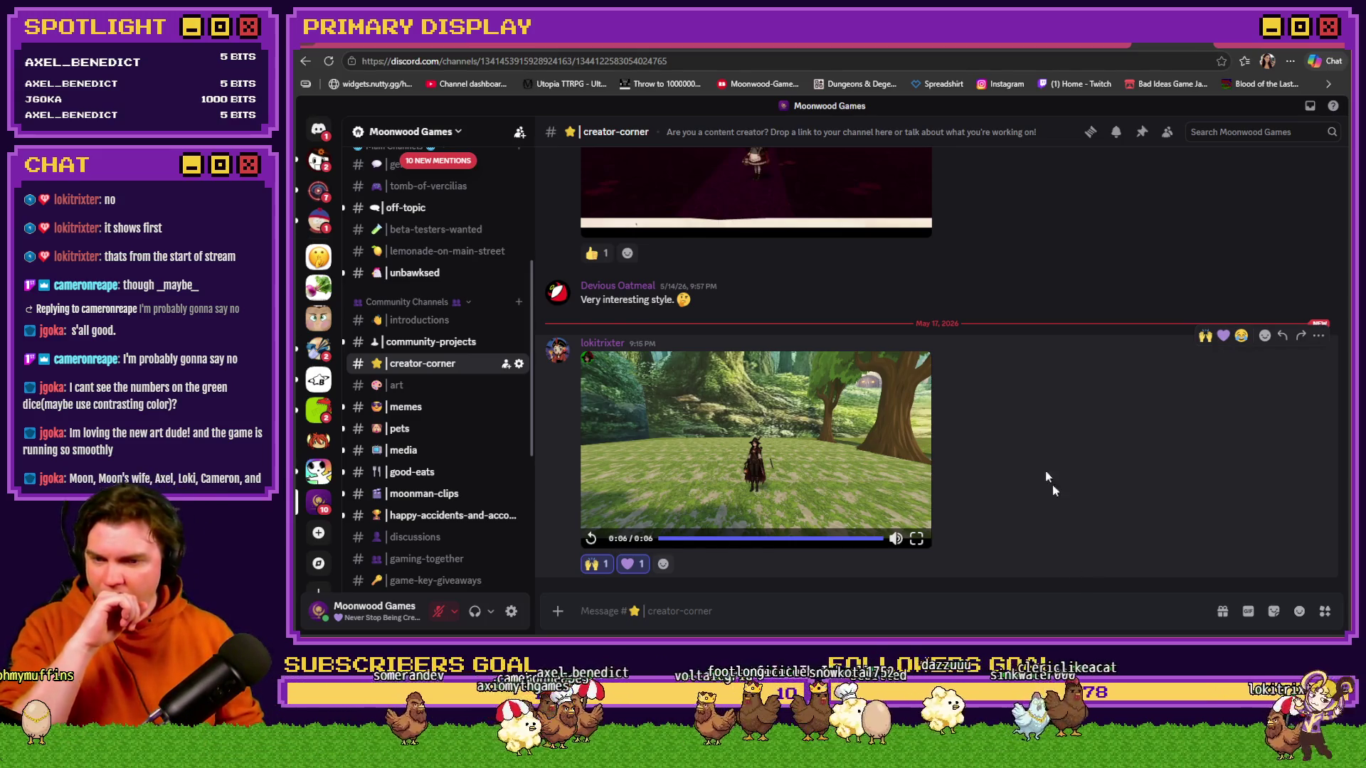
key("alt+Tab")
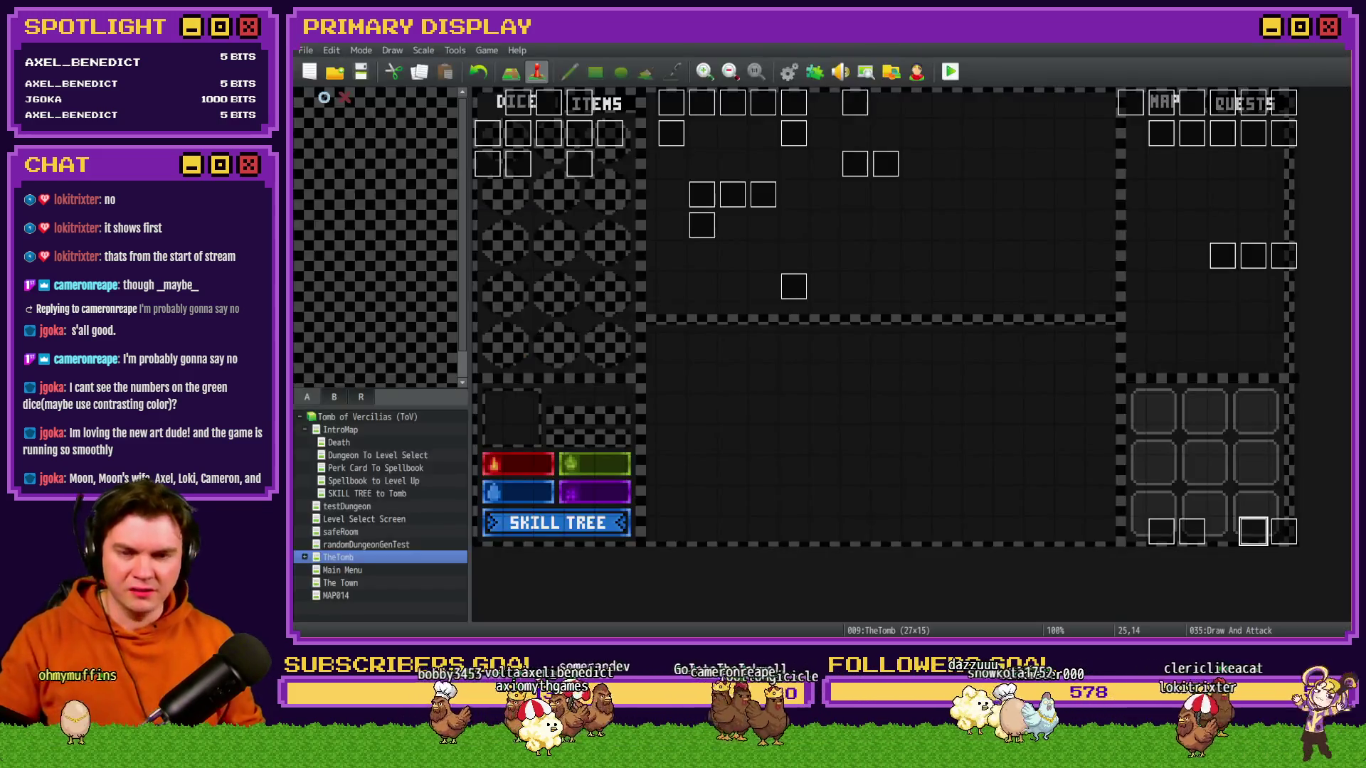
- Open the Draw And Attack event on page 2 and select the random cardToDraw line
double_click(1253, 535)
left_click(531, 164)
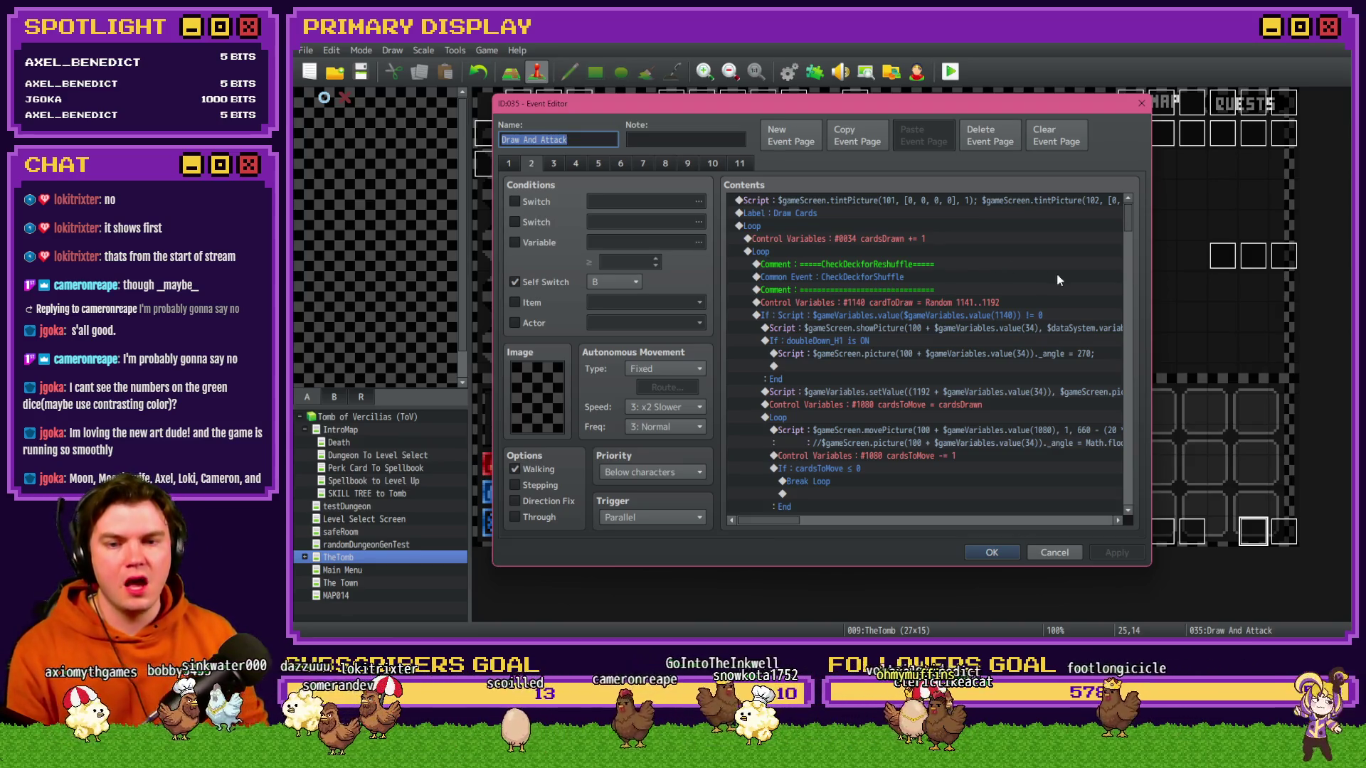
left_click(930, 304)
key("Up")
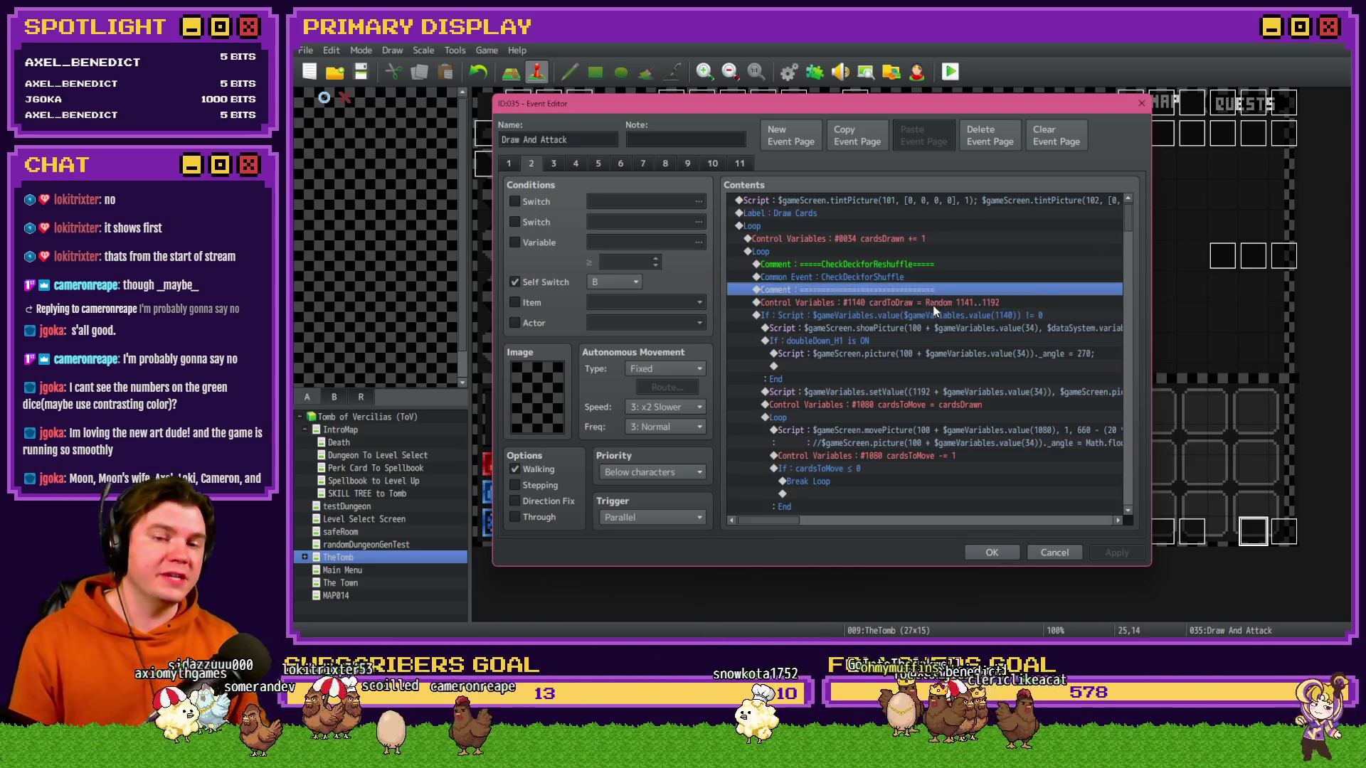
left_click(934, 304)
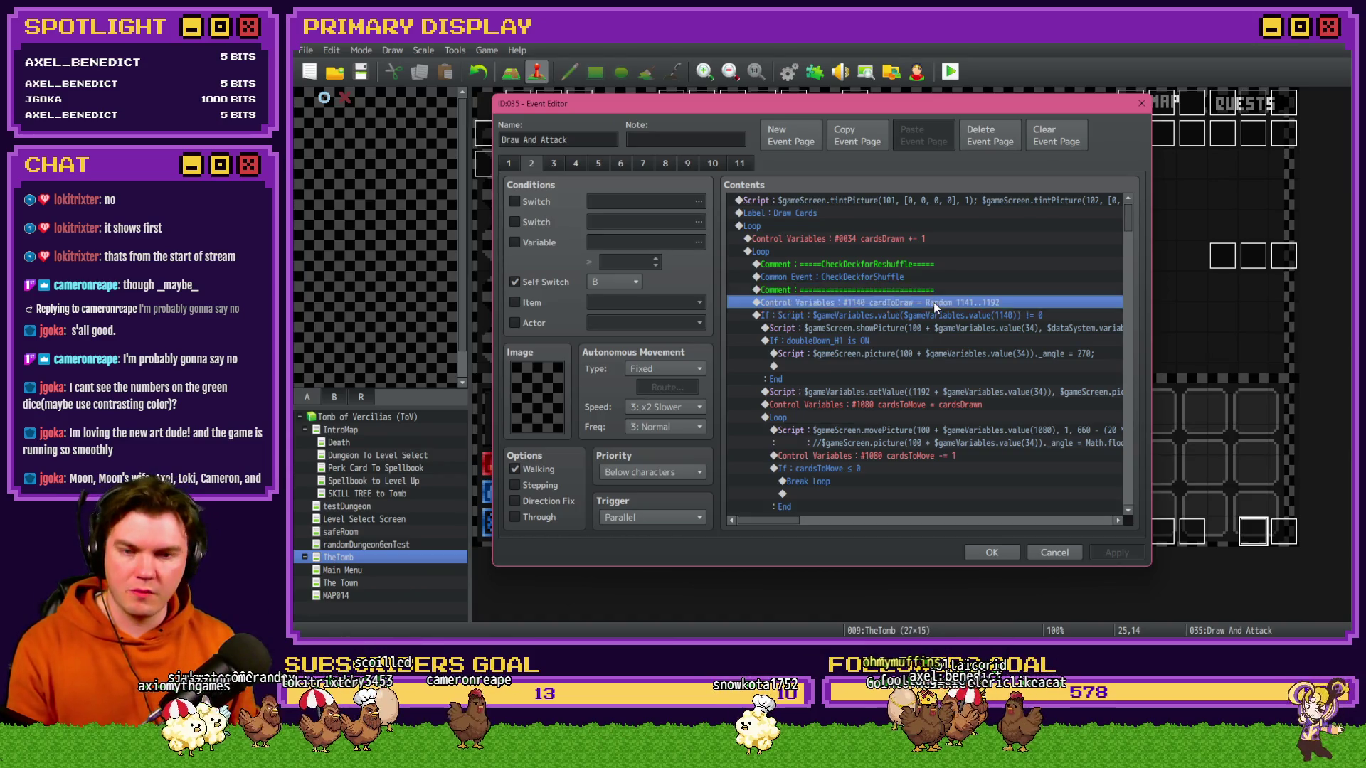
- Insert a Conditional Branch testing variable cardToDraw equals 0
key("Insert")
left_click(868, 403)
left_click(801, 297)
left_click(907, 302)
scroll(890, 429, "down", 13)
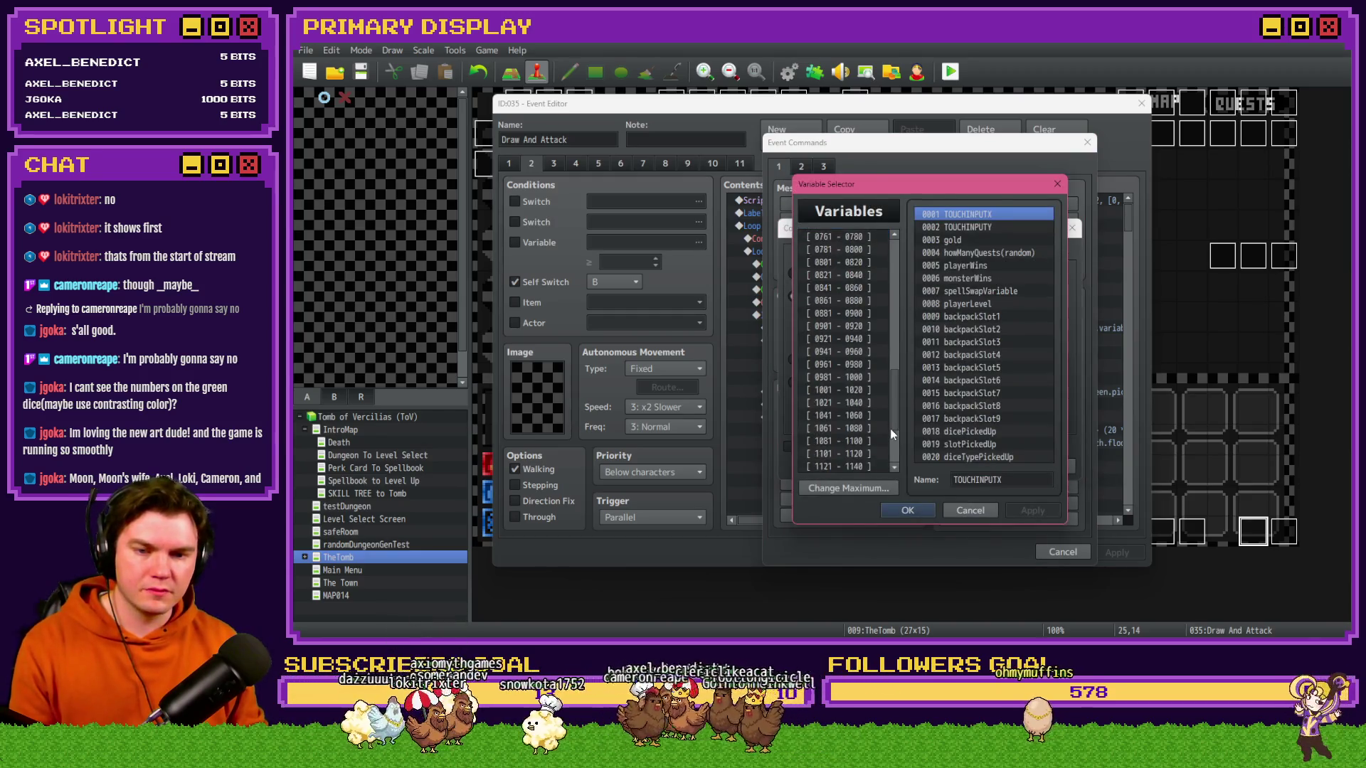
left_click(874, 466)
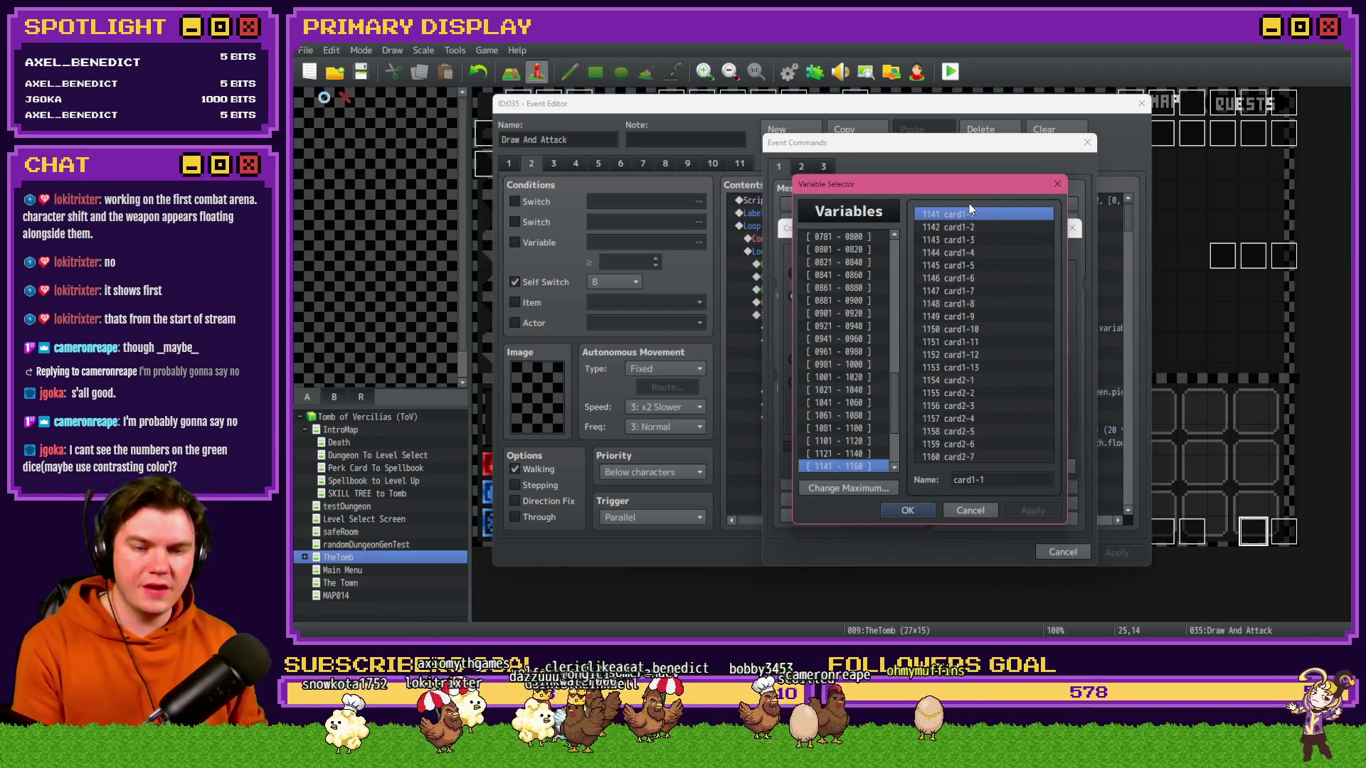
double_click(980, 456)
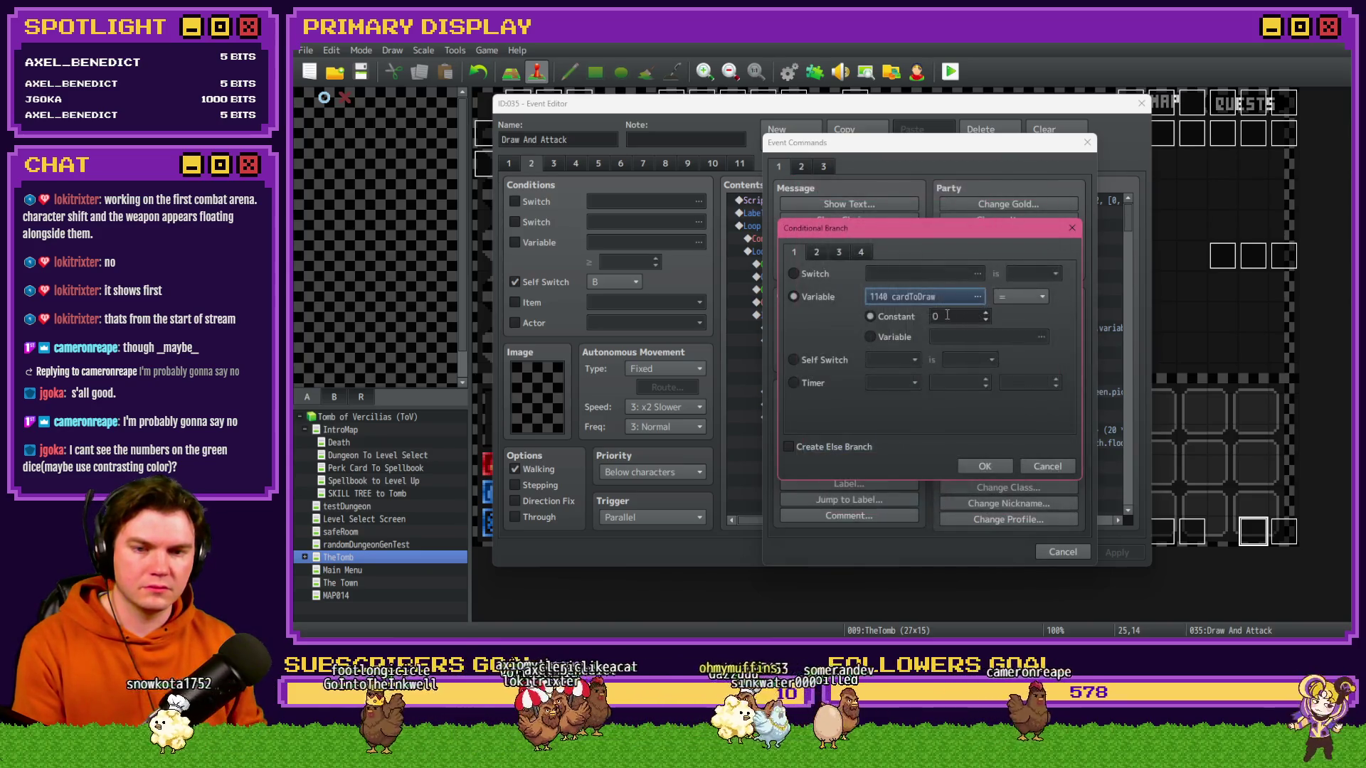
left_click(1034, 298)
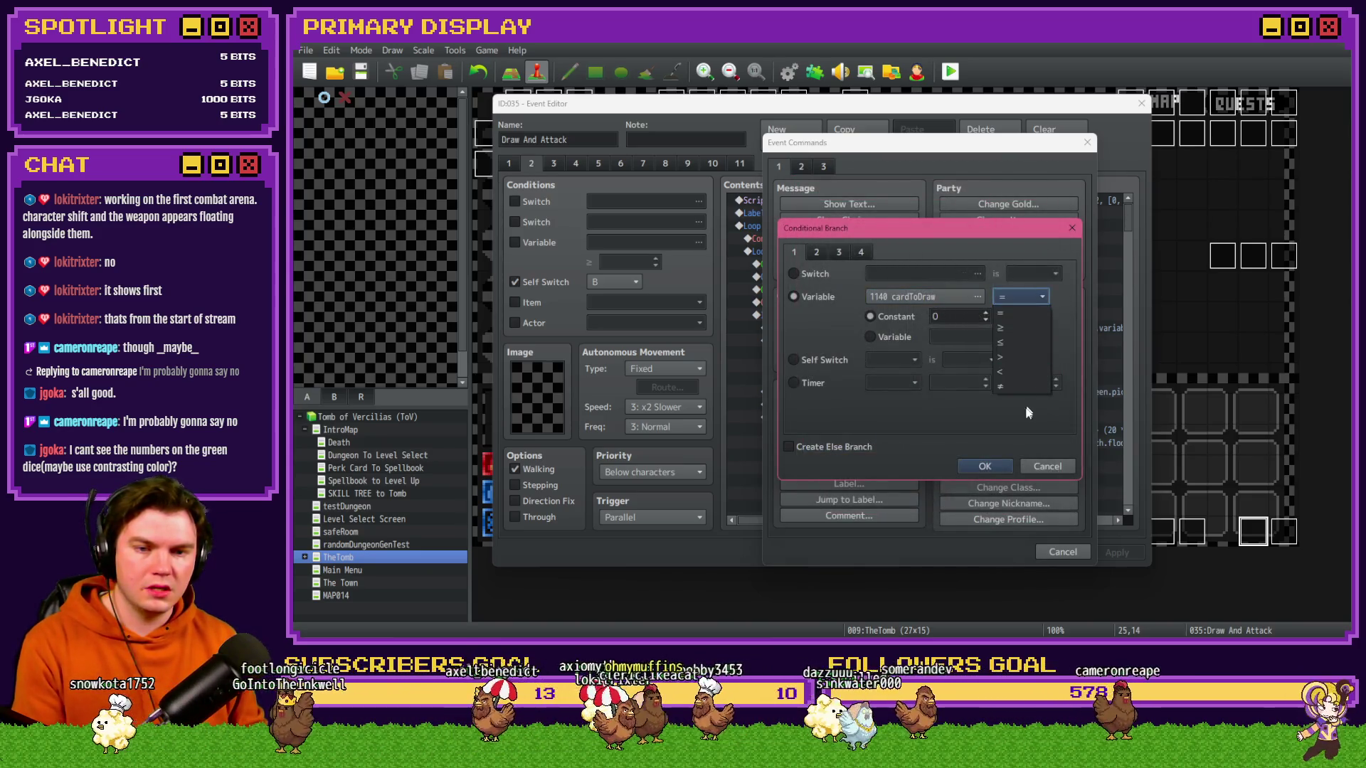
left_click(976, 398)
left_click(989, 467)
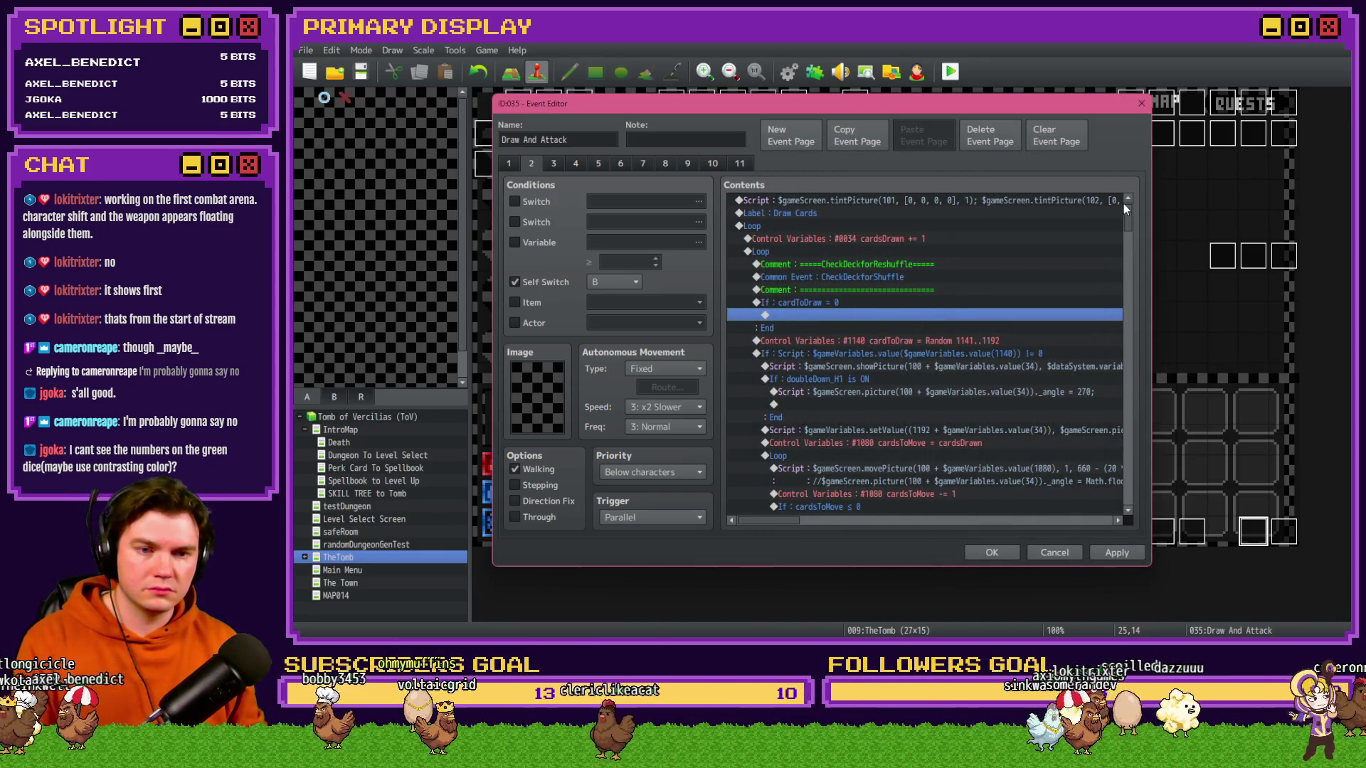
- Move the random cardToDraw line inside the branch and paste the whole If block onto page 3
mouse_move(1131, 219)
left_mouse_down()
mouse_move(1122, 488)
mouse_move(1146, 255)
mouse_move(1137, 207)
left_mouse_up()
left_click(912, 509)
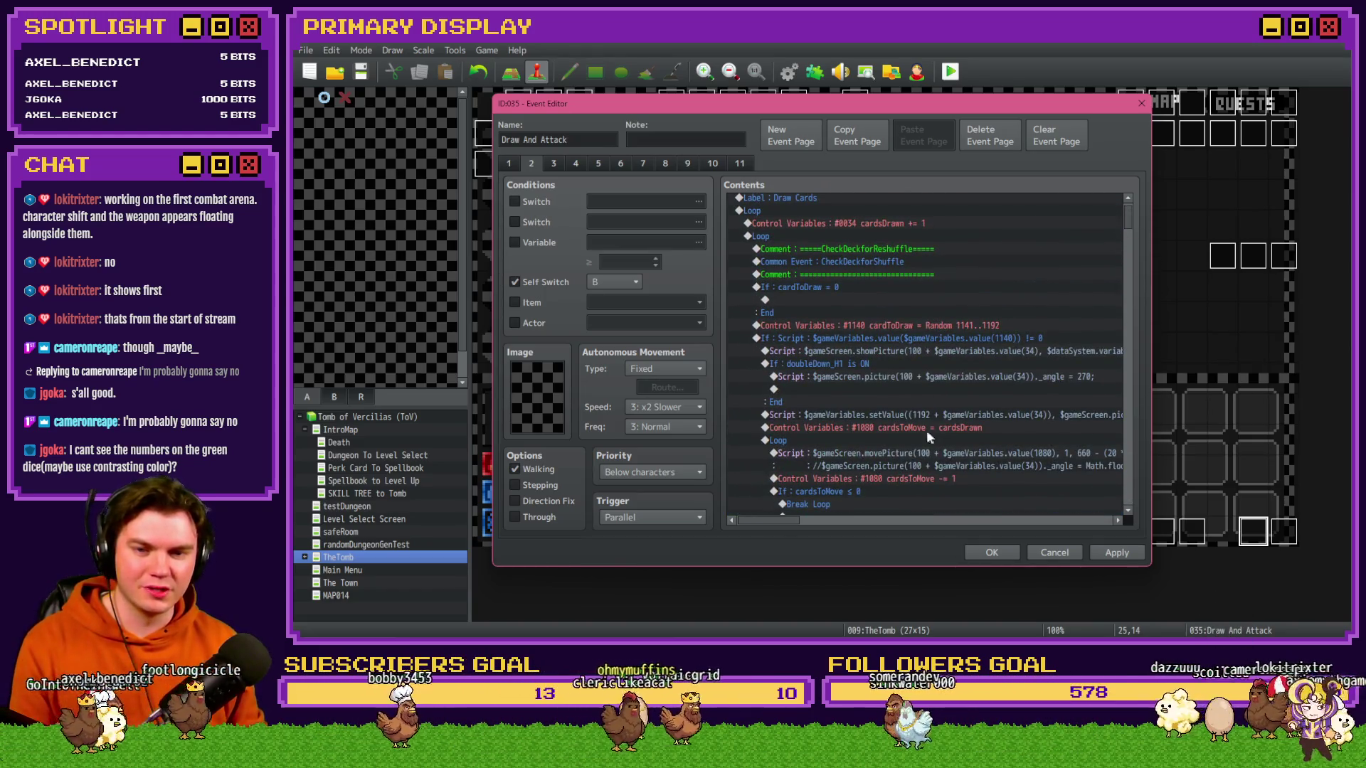
left_click_drag(880, 330, 848, 301)
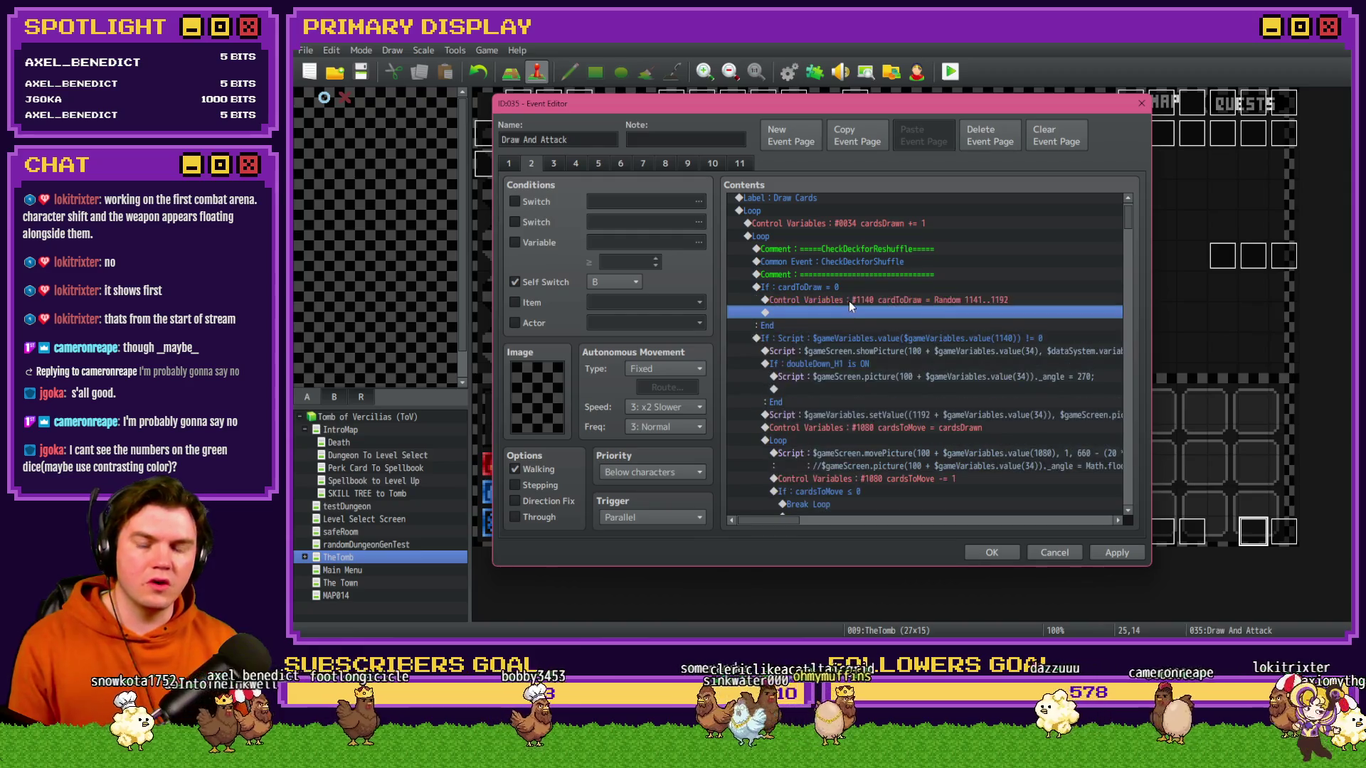
left_click(848, 286)
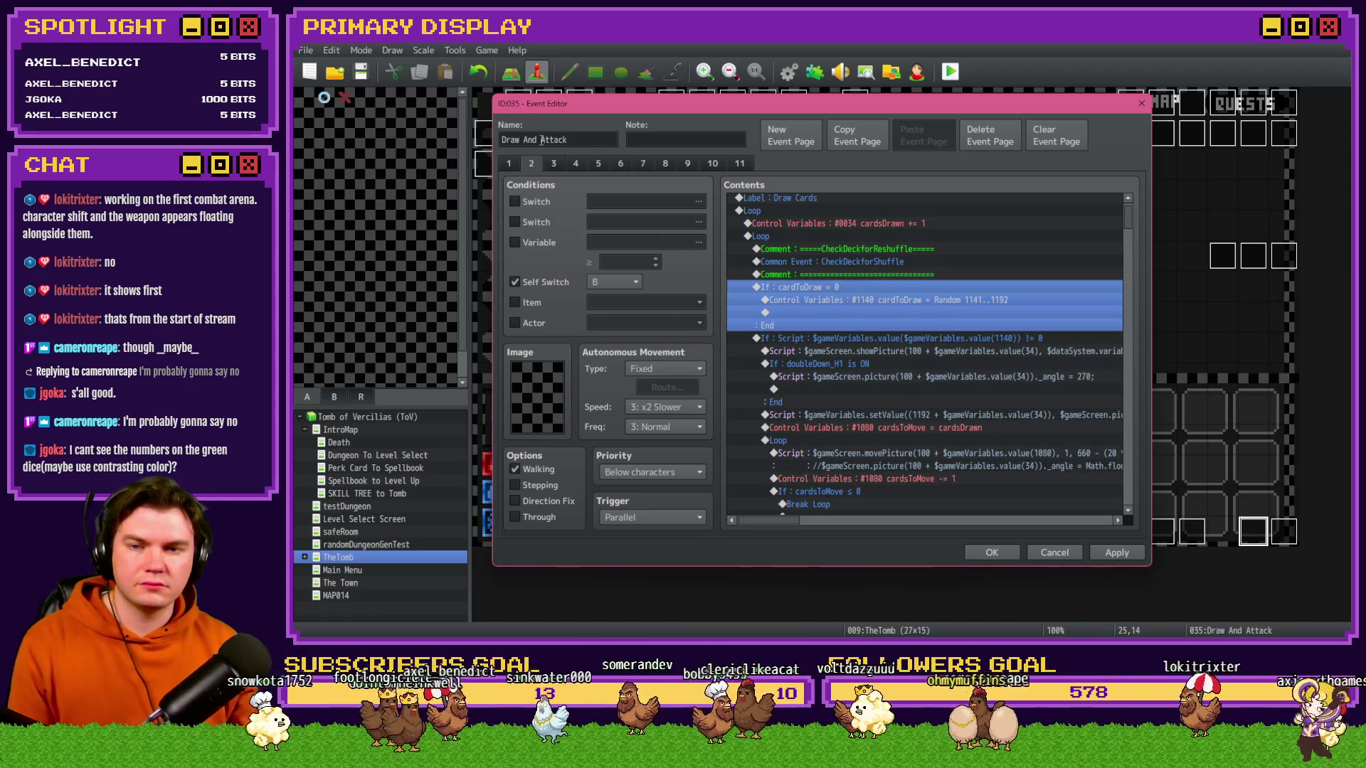
left_click(554, 163)
left_click(864, 314)
key("ctrl+v")
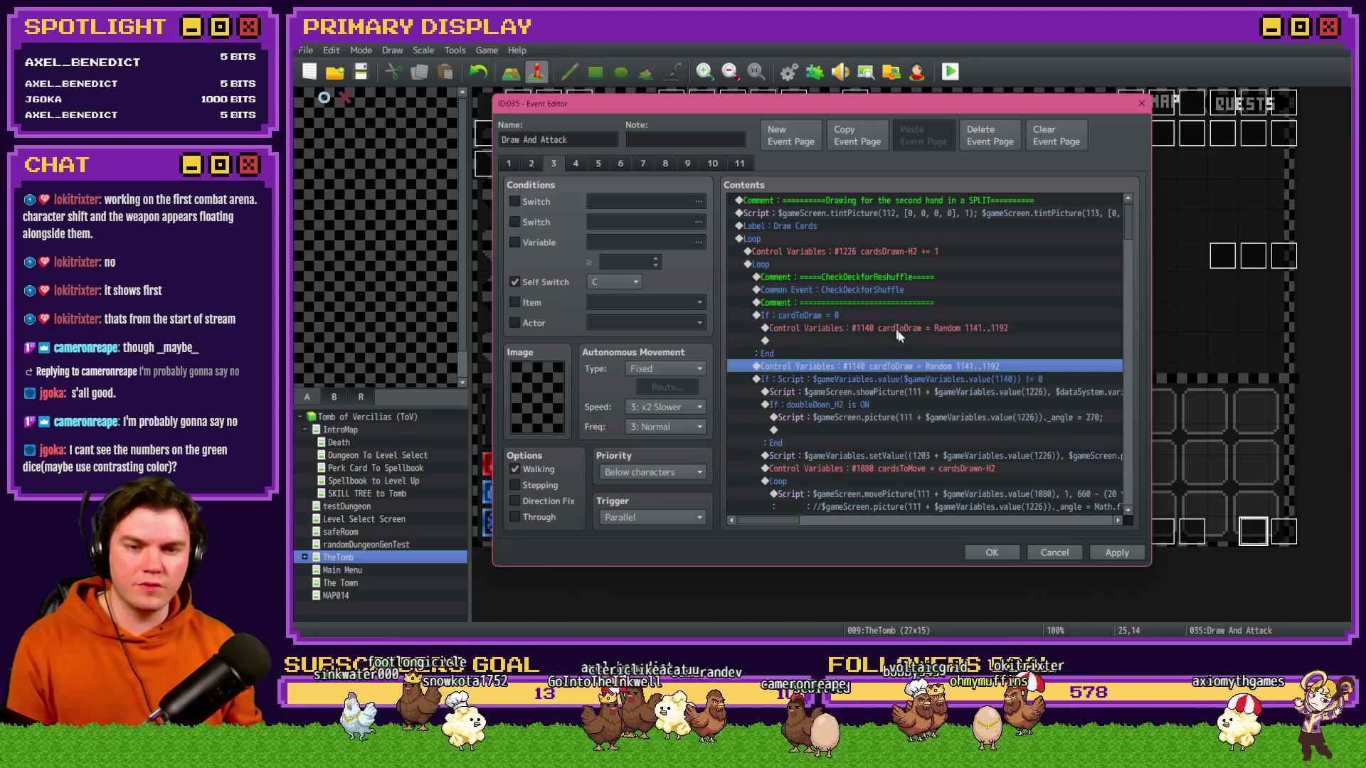
- Delete the duplicate Control Variables line, apply the event, return to page 2, and switch to Discord
key("Delete")
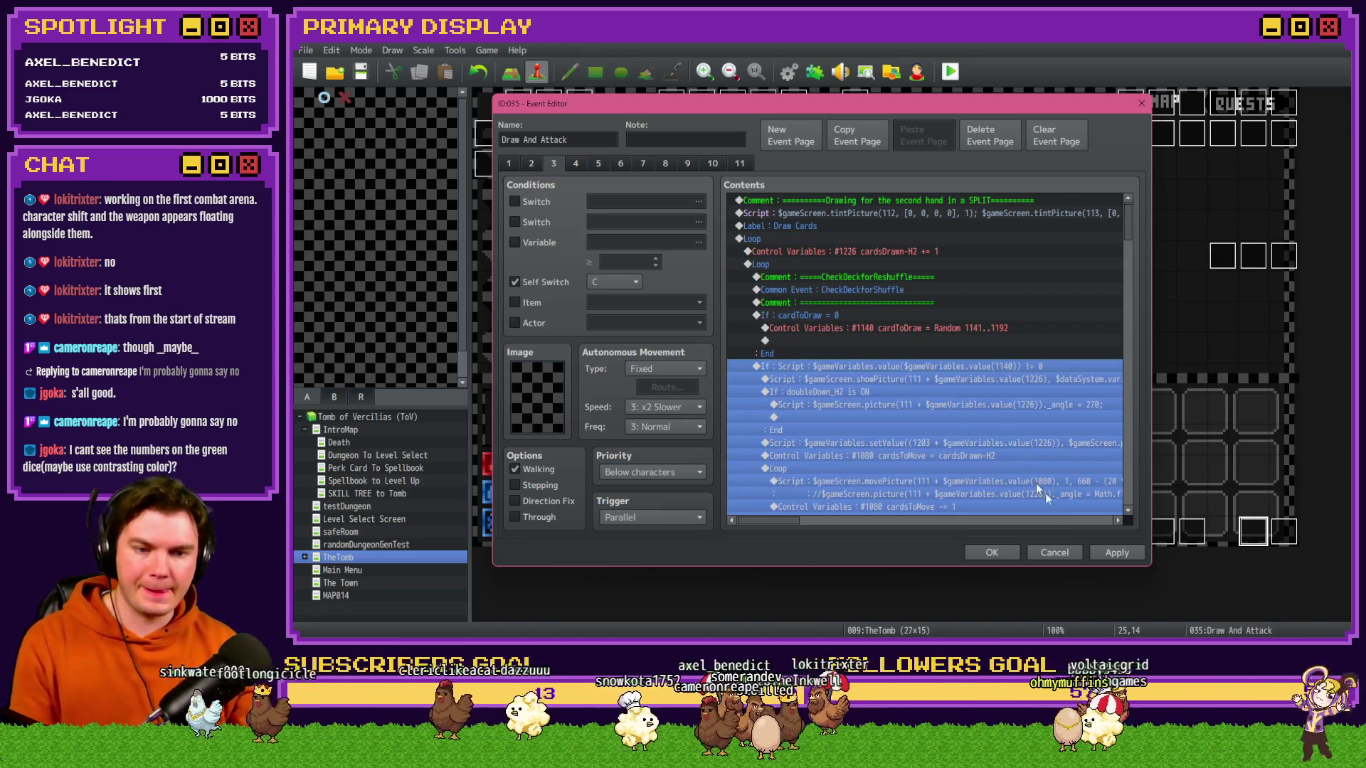
left_click(1114, 552)
left_click(531, 164)
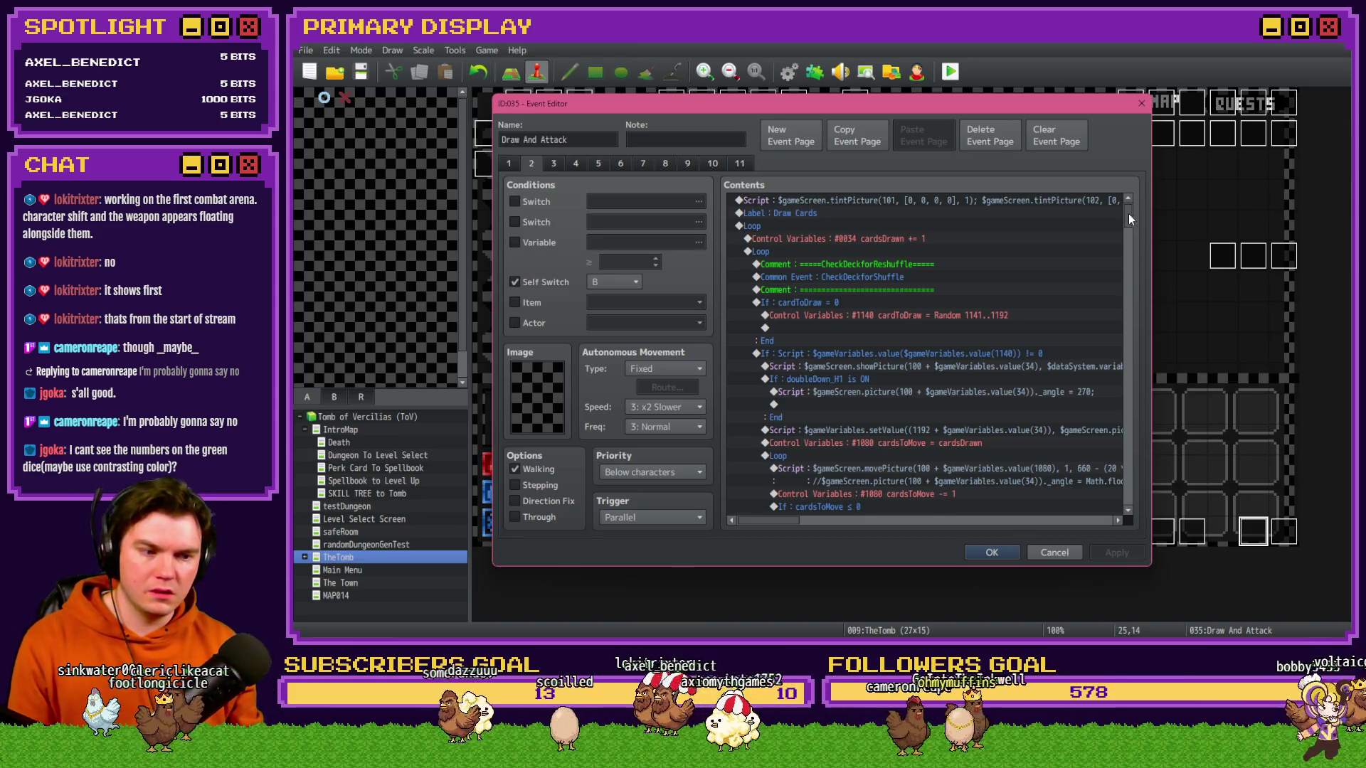
left_click_drag(1130, 220, 1130, 229)
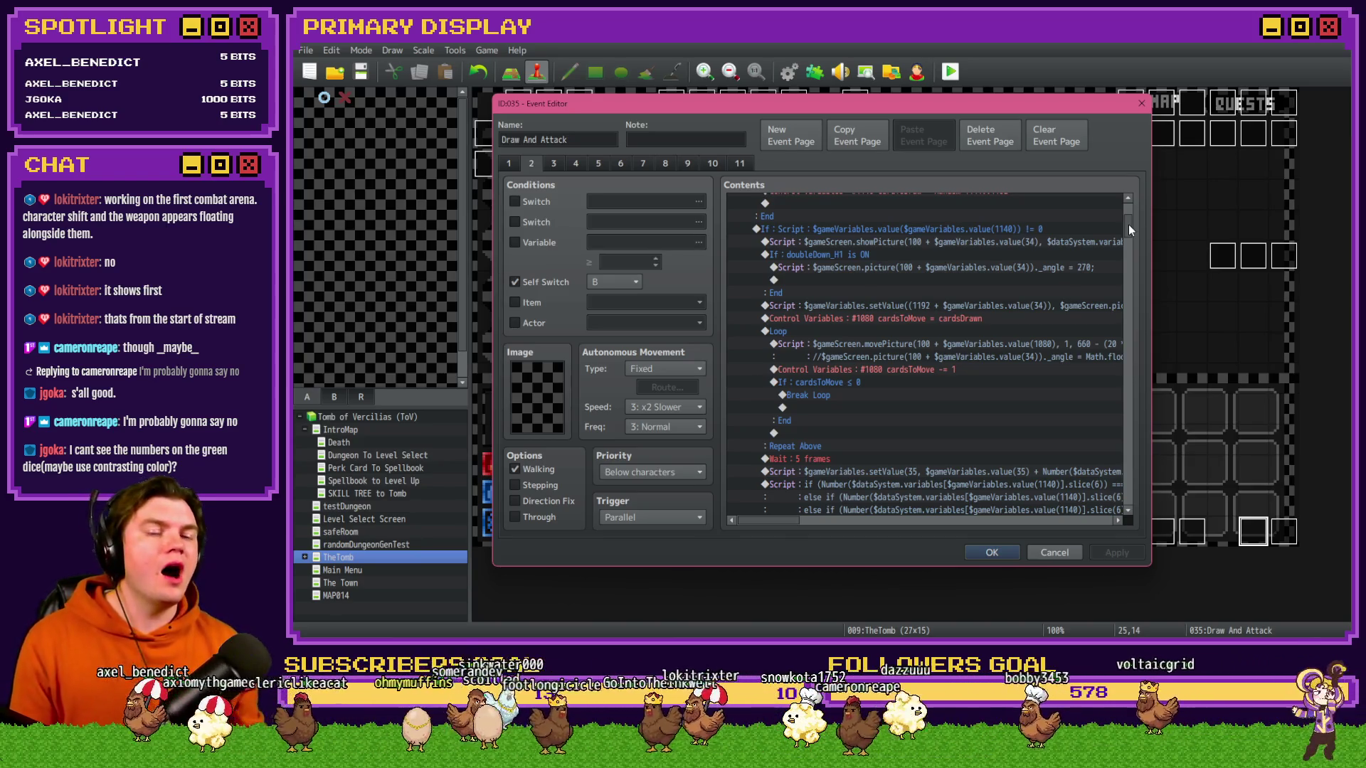
key("alt+Tab")
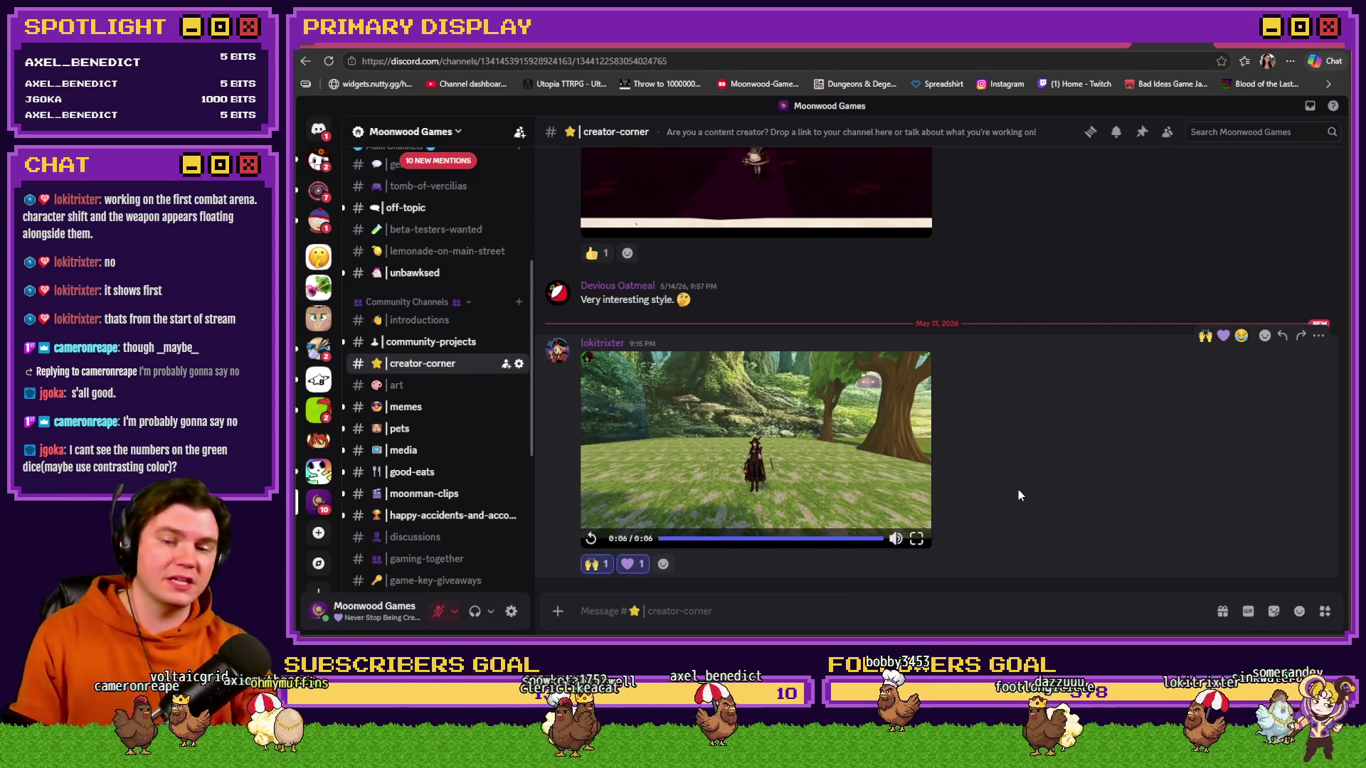
key("alt+Tab")
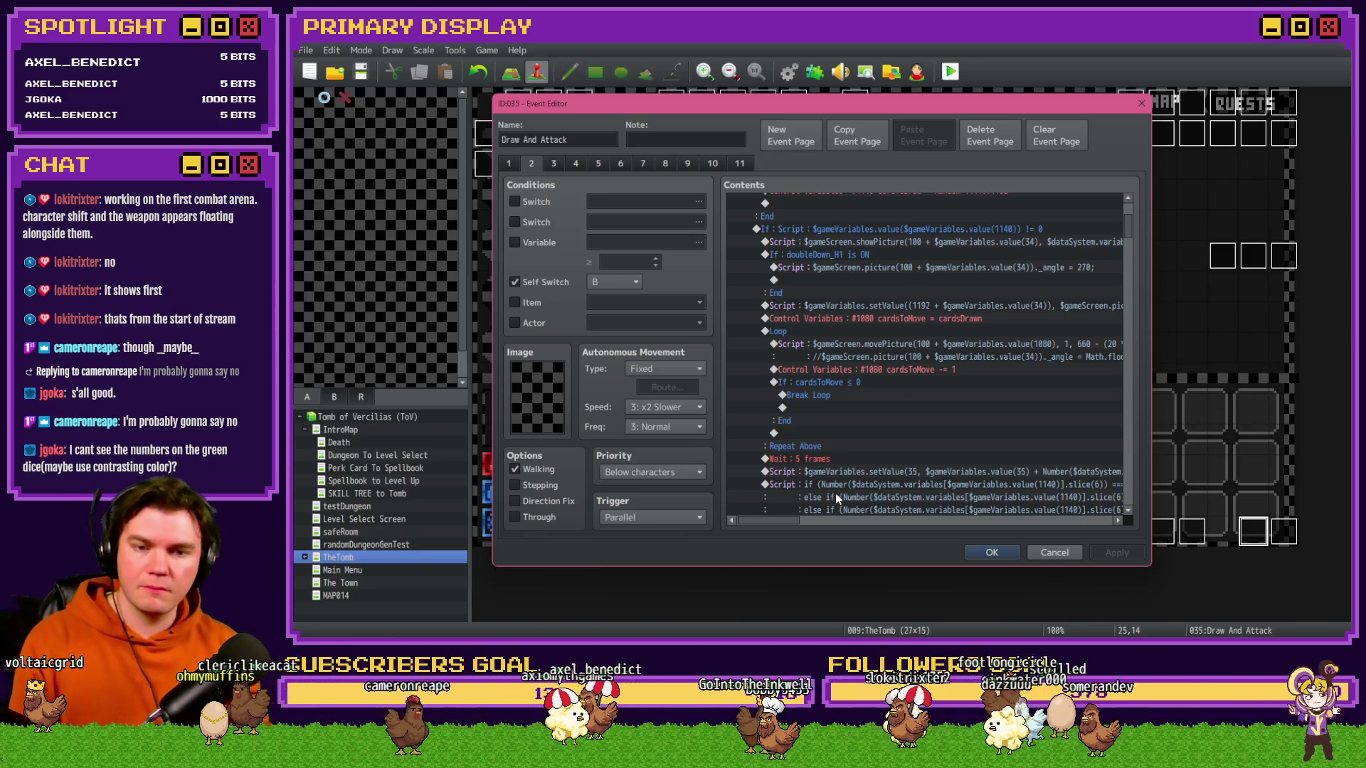
- On page 2, select the existing card-check If block and open the insert-command list
mouse_move(1127, 239)
left_mouse_down()
mouse_move(1116, 447)
mouse_move(1132, 478)
left_mouse_up()
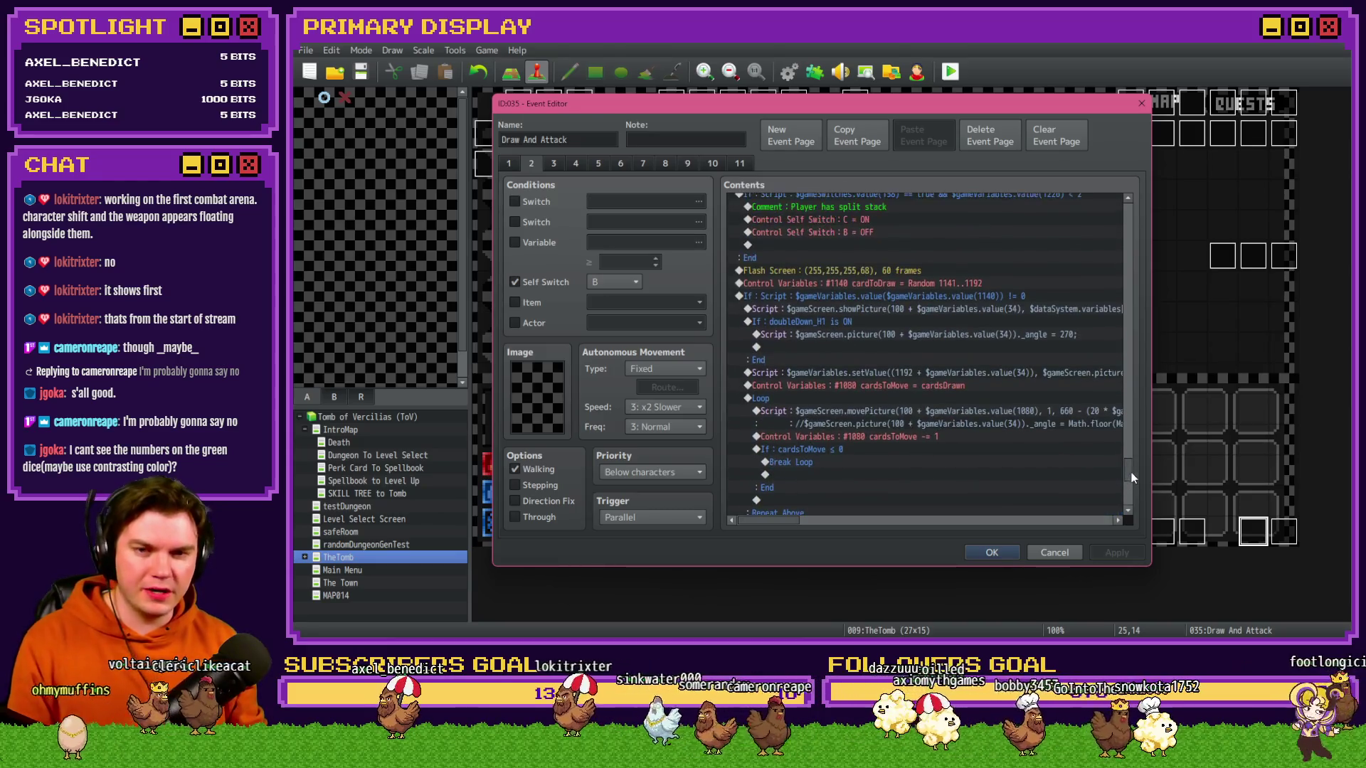
left_click(882, 283)
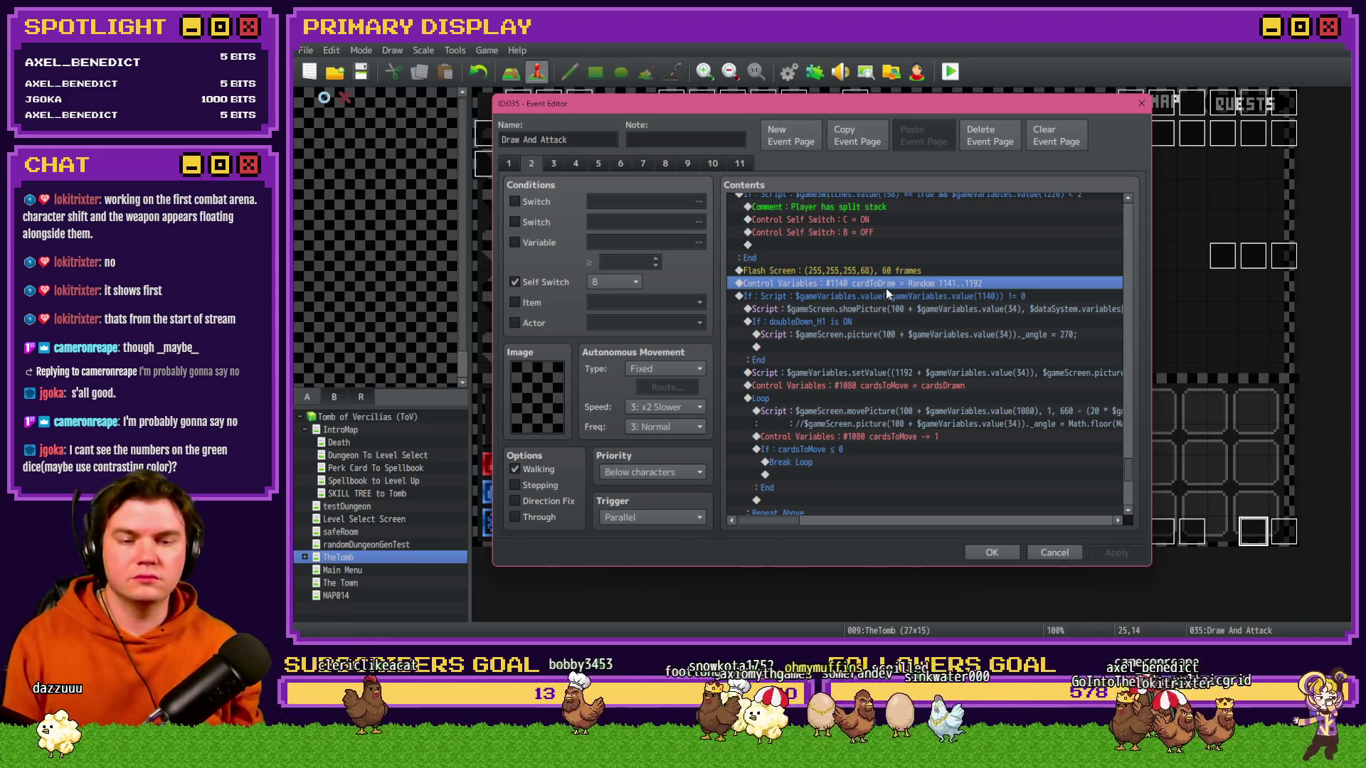
left_click(890, 310)
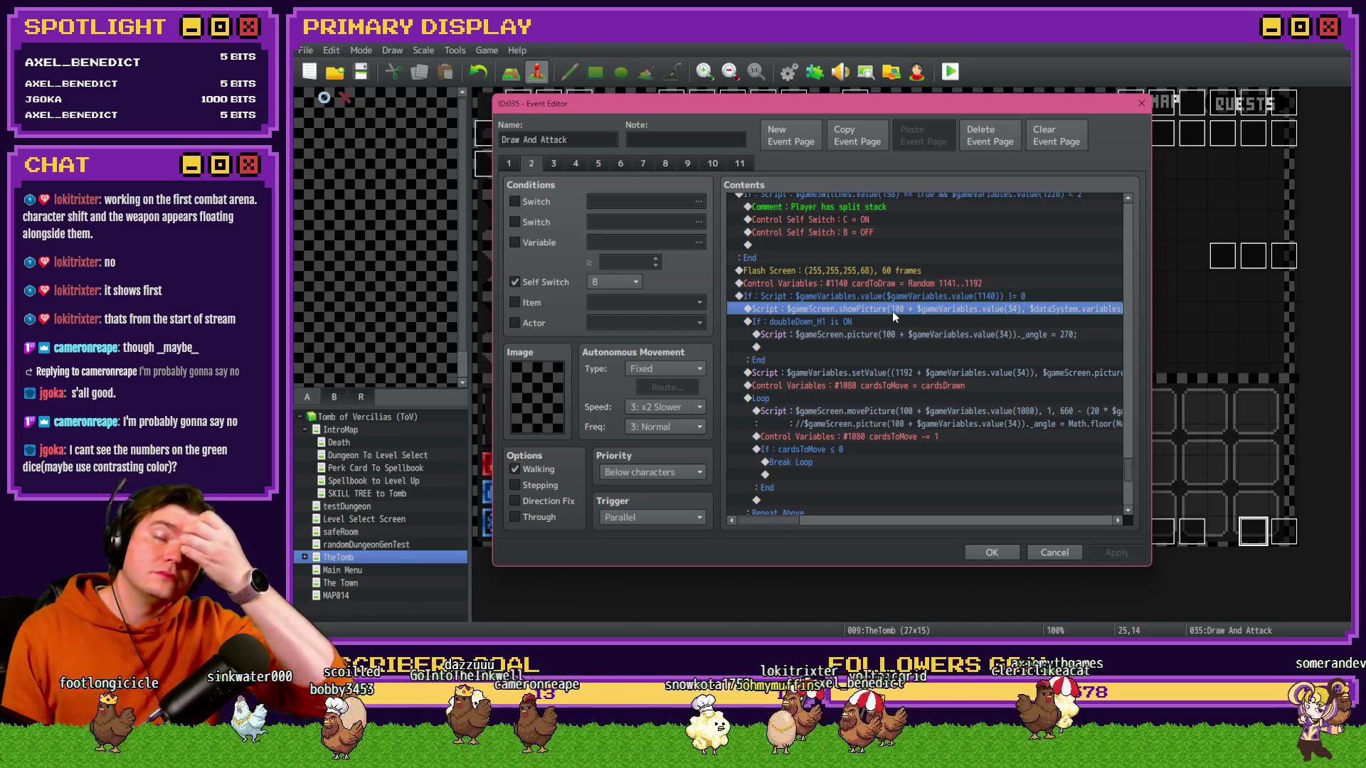
left_click(929, 295)
key("Insert")
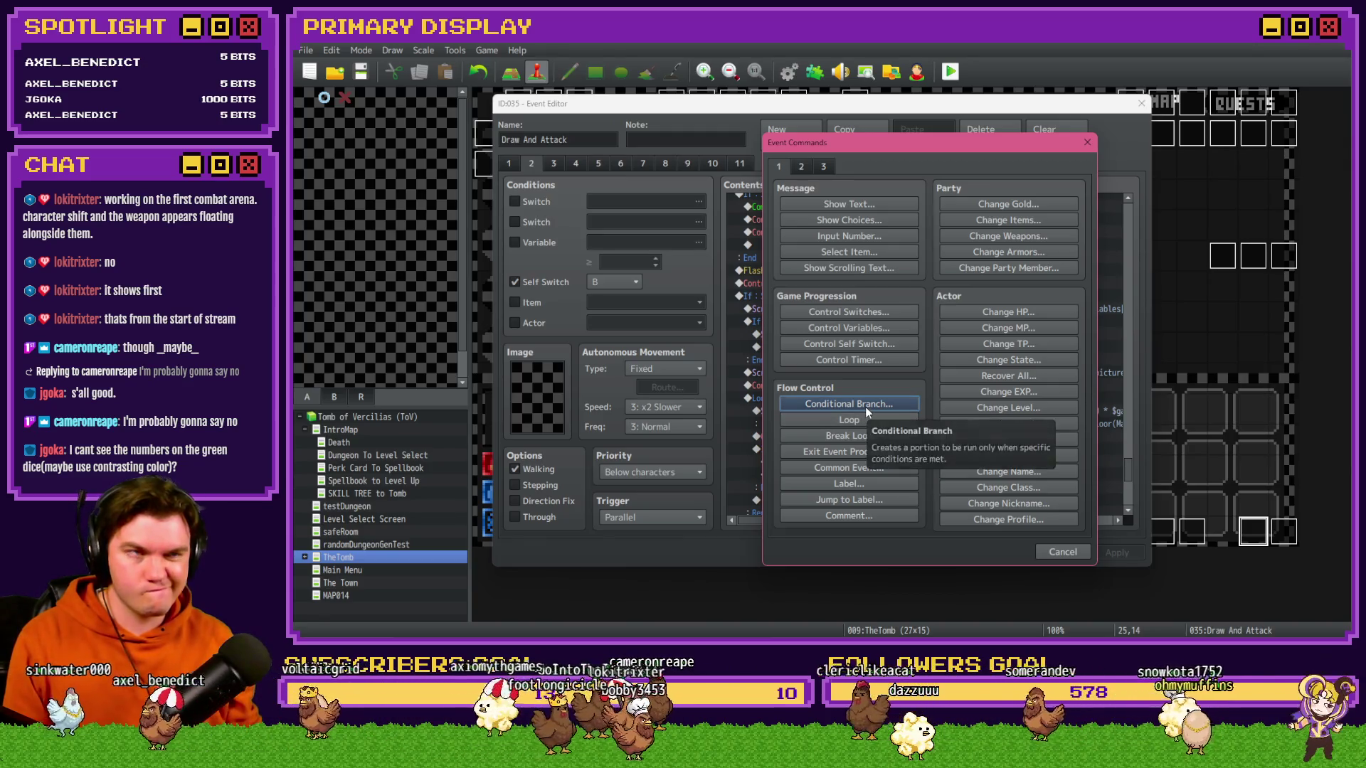
- Insert an empty Script conditional branch after the random cardToDraw line
left_click(865, 406)
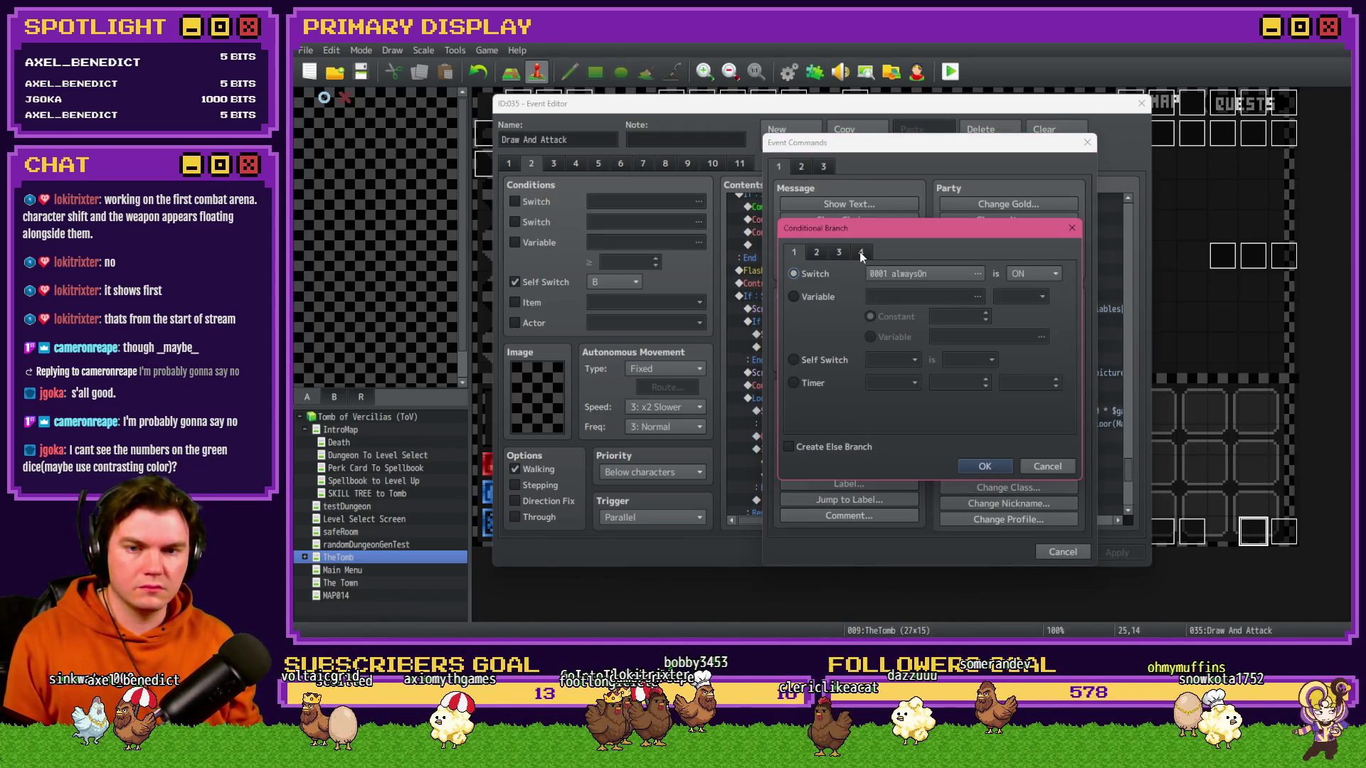
left_click(793, 415)
left_click(985, 466)
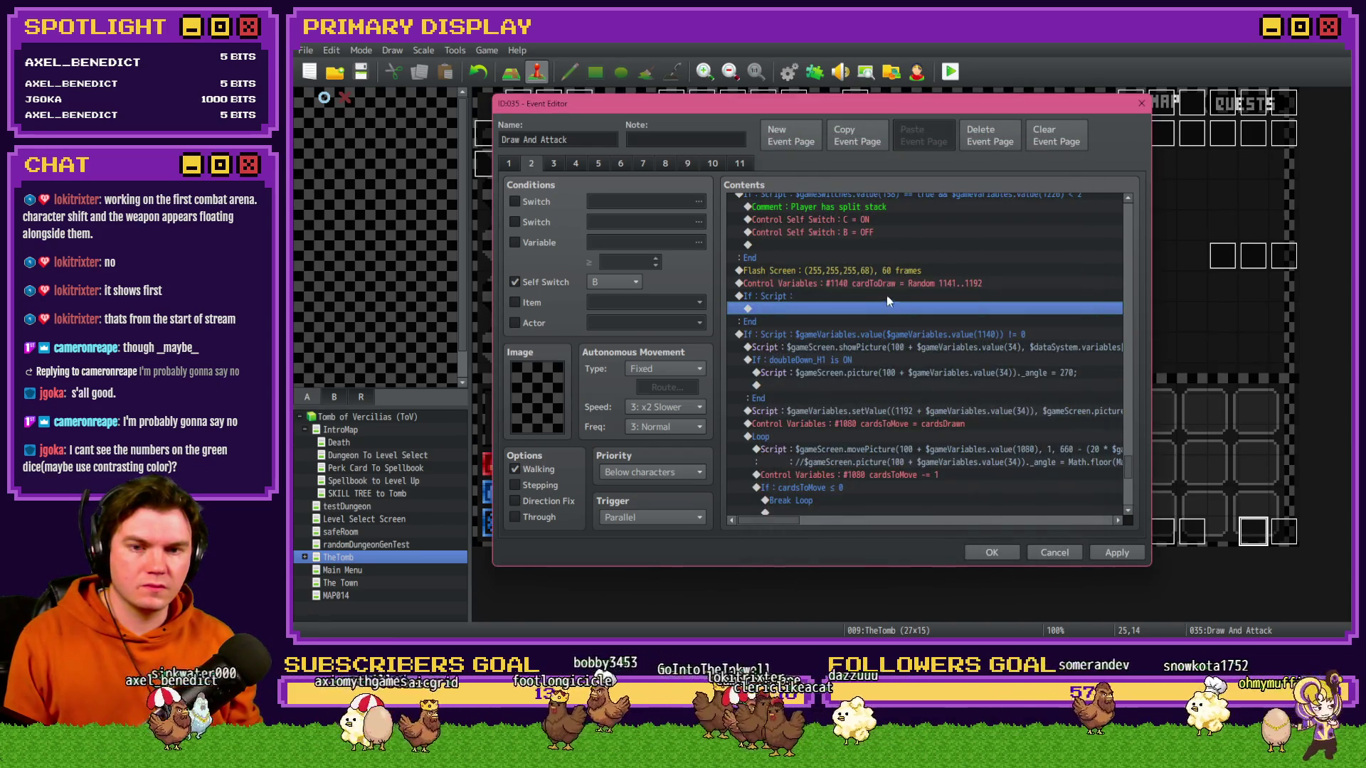
left_click(878, 300)
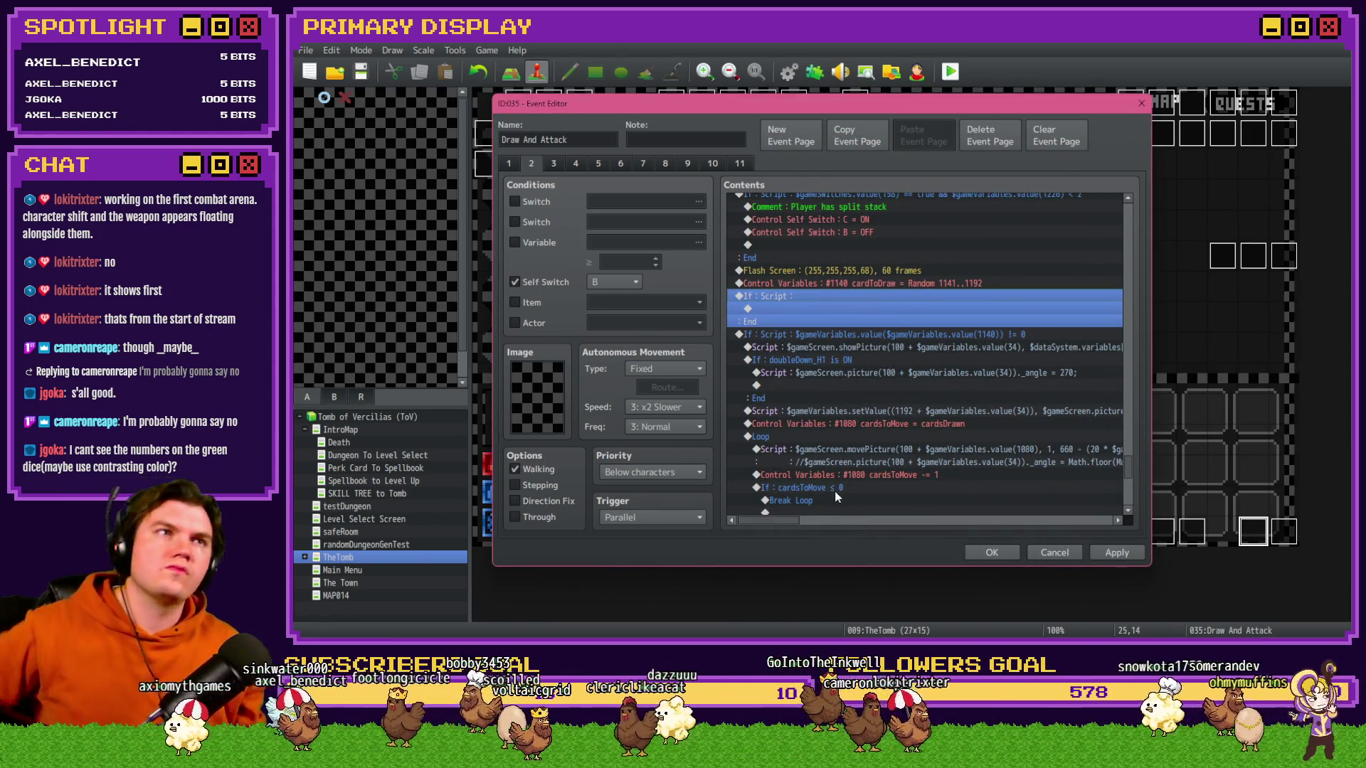
left_click(857, 285)
left_click(856, 296)
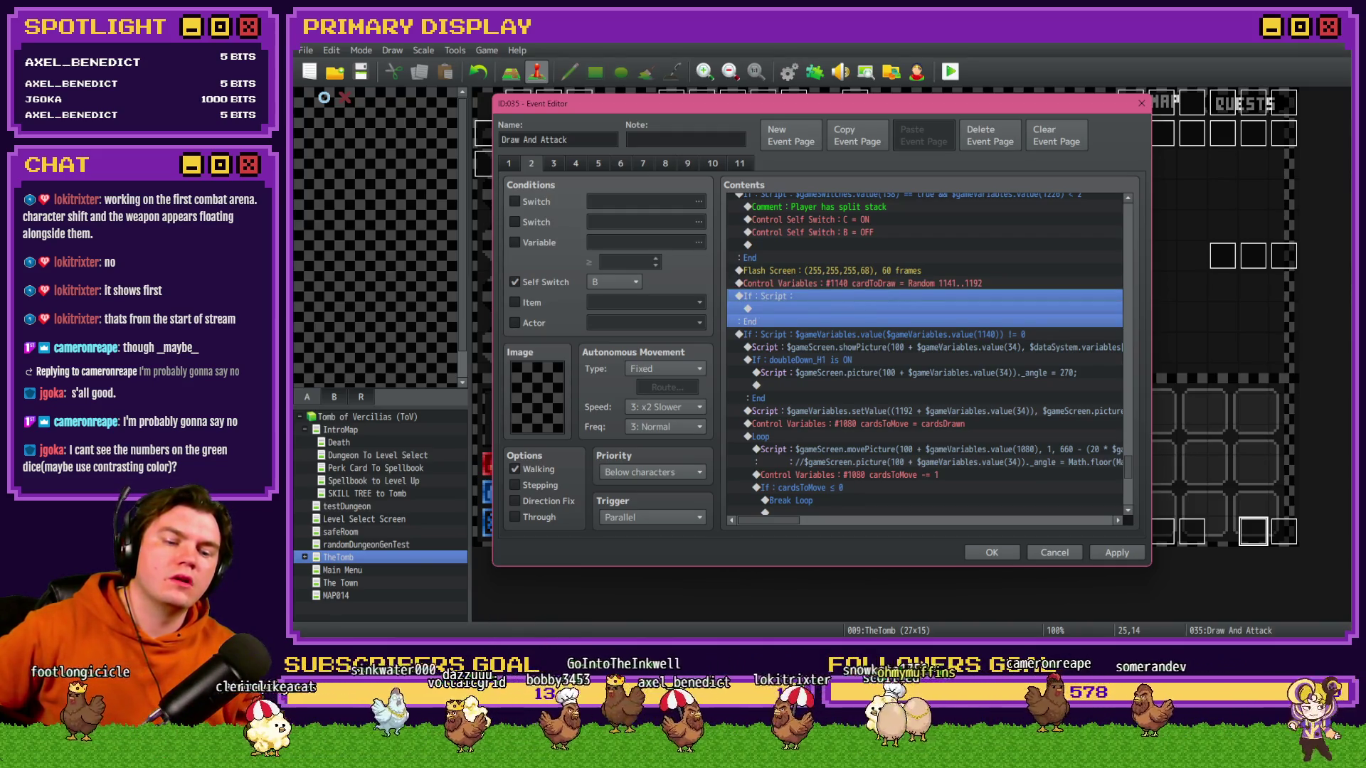
- Refocus the event editor, then switch to File Explorer's img/pictures card images
left_click(1170, 587)
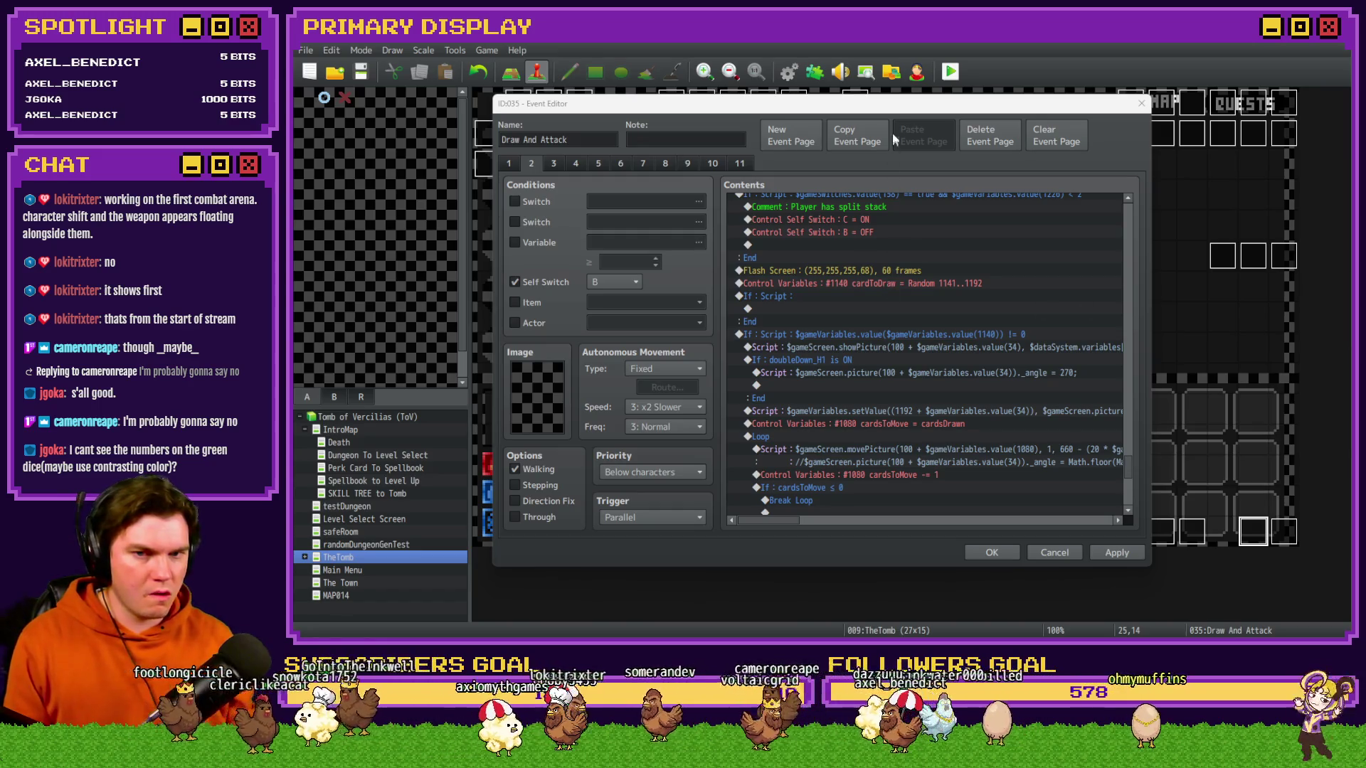
left_click(932, 182)
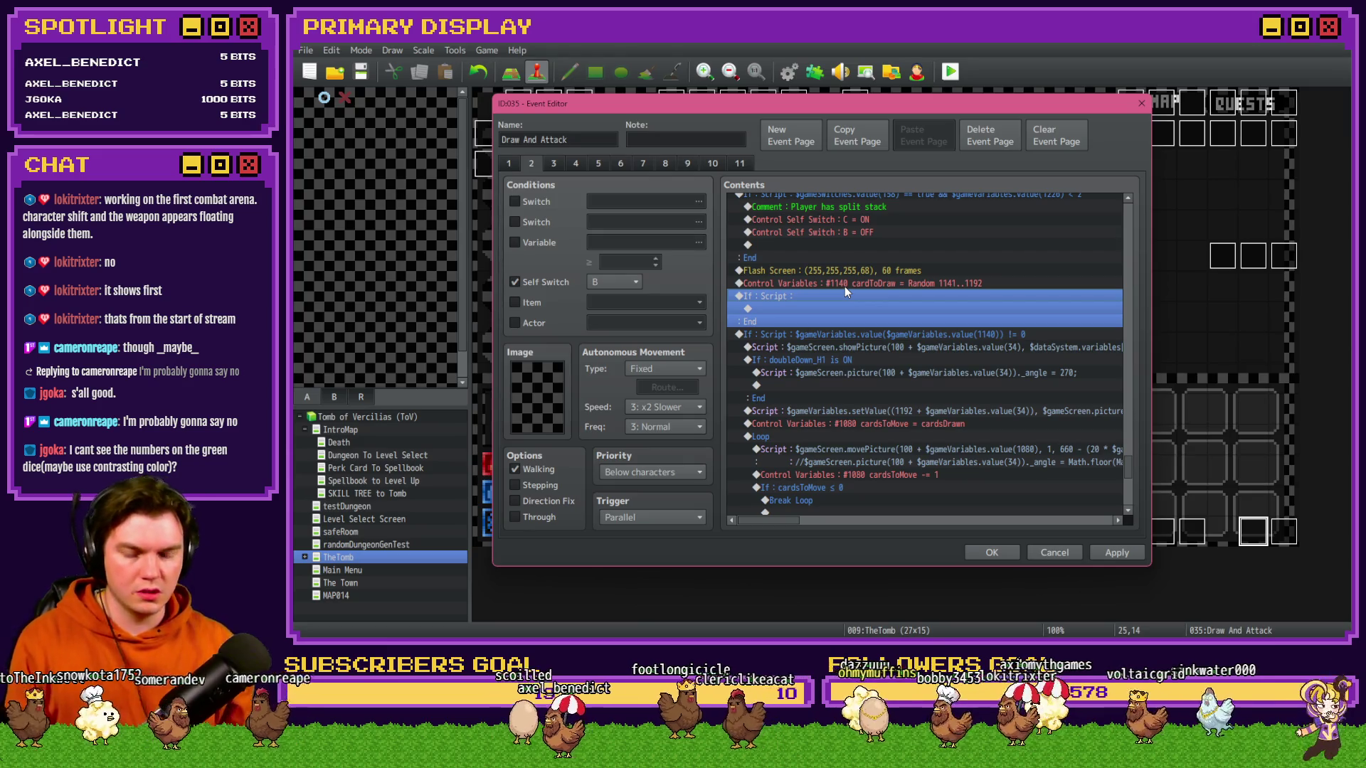
key("alt+Tab")
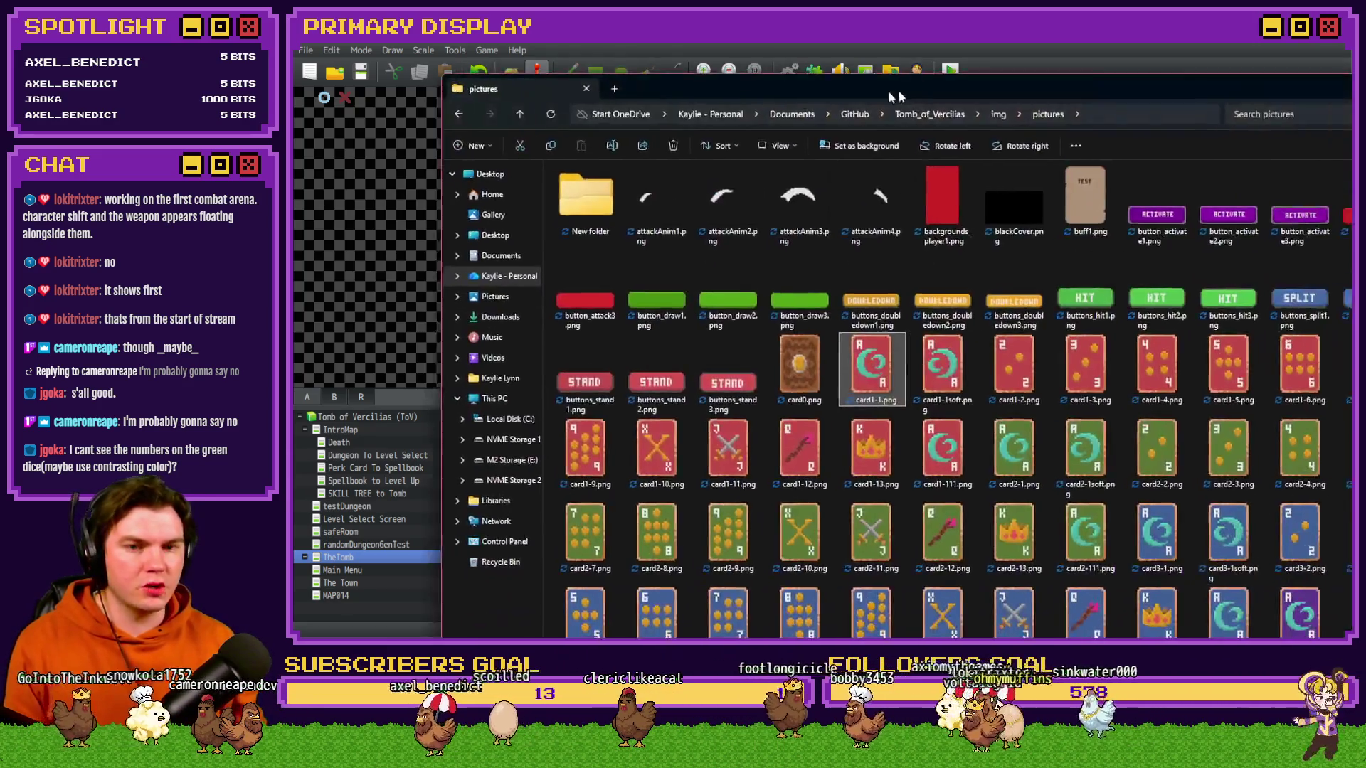
- In the Tomb_of_Vercilias img/pictures folder, select every card image from card1-1.png onward
scroll(723, 390, "down", 3)
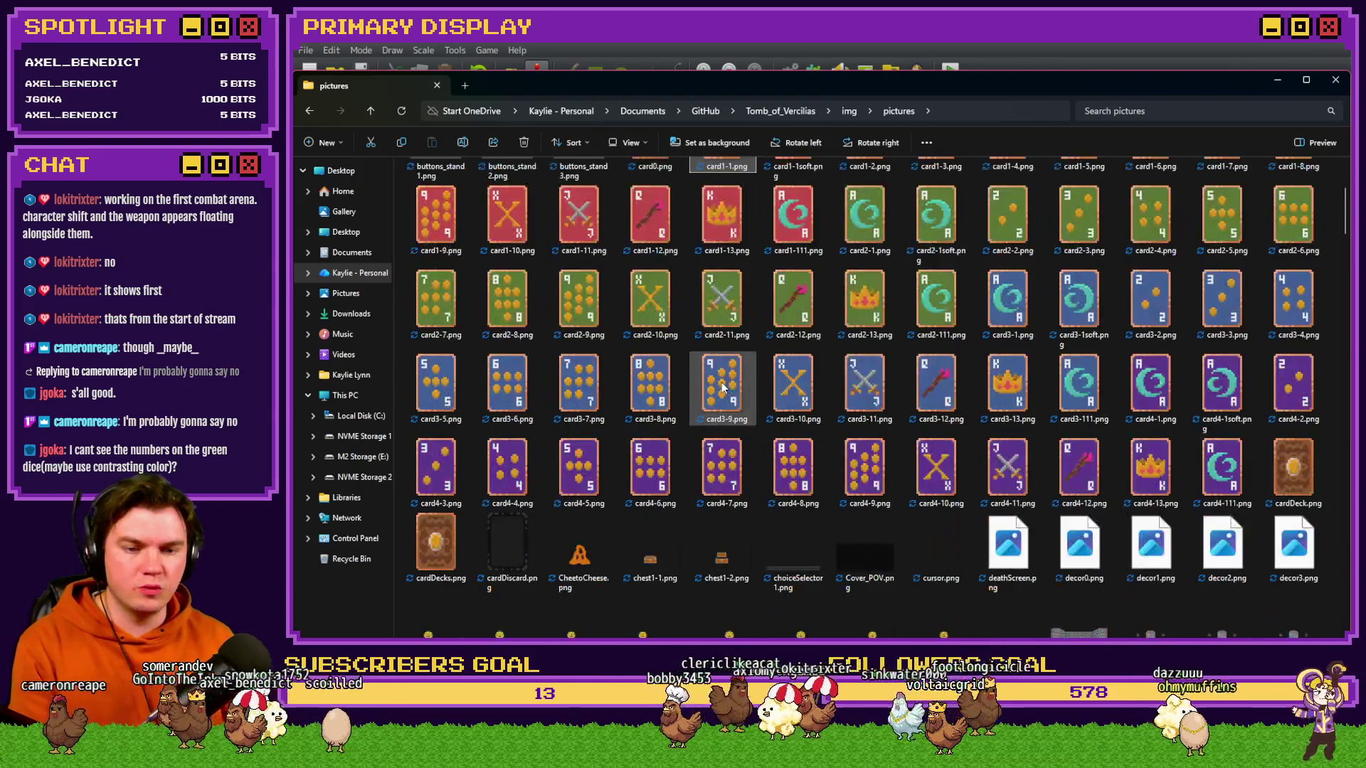
left_click(1207, 493)
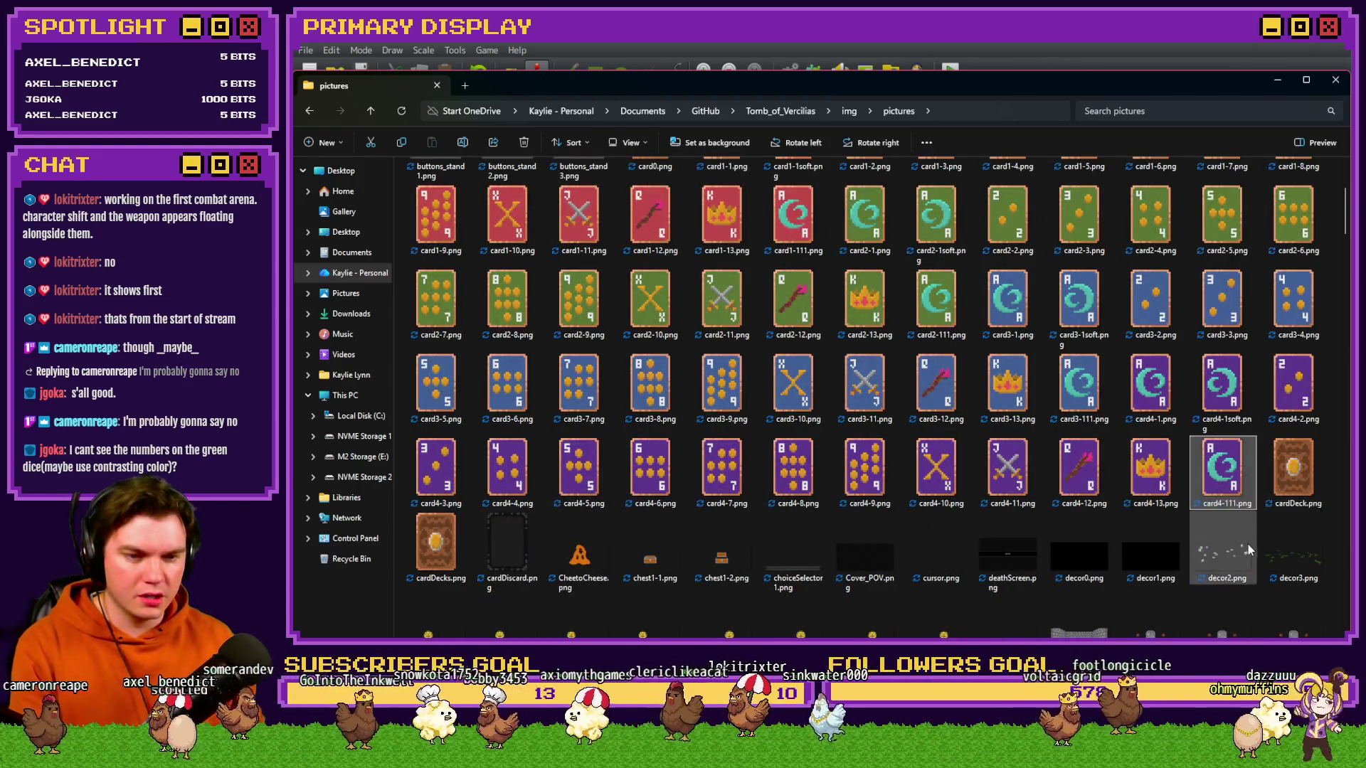
mouse_move(1227, 540)
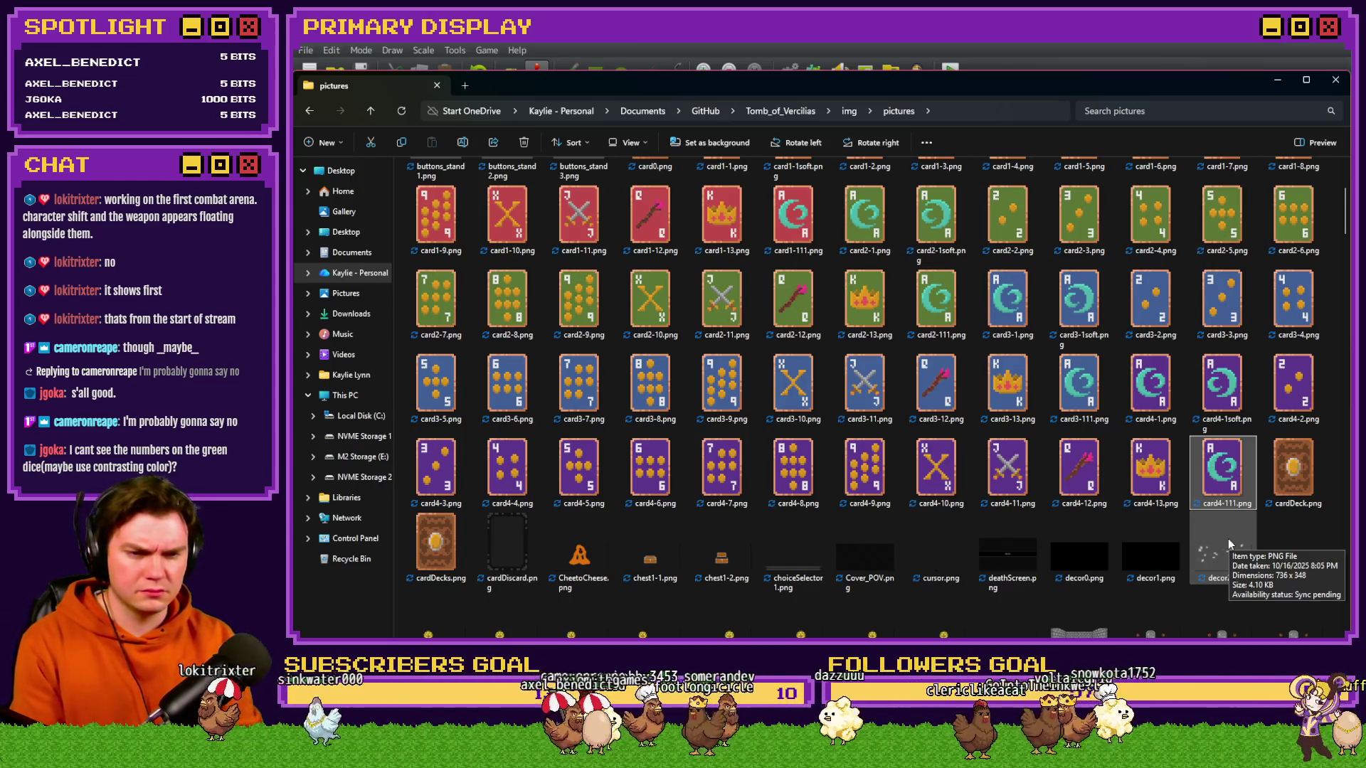
scroll(1184, 505, "up", 3)
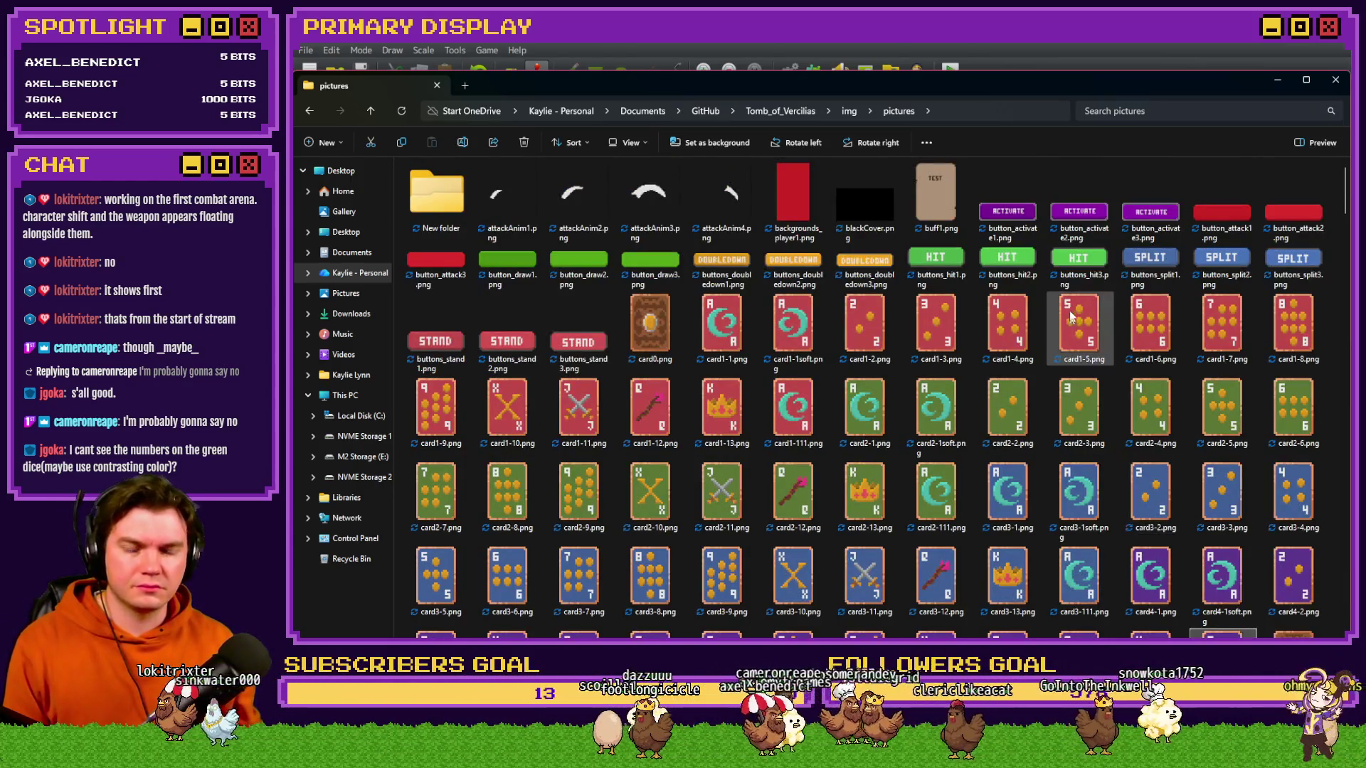
left_click(1093, 57)
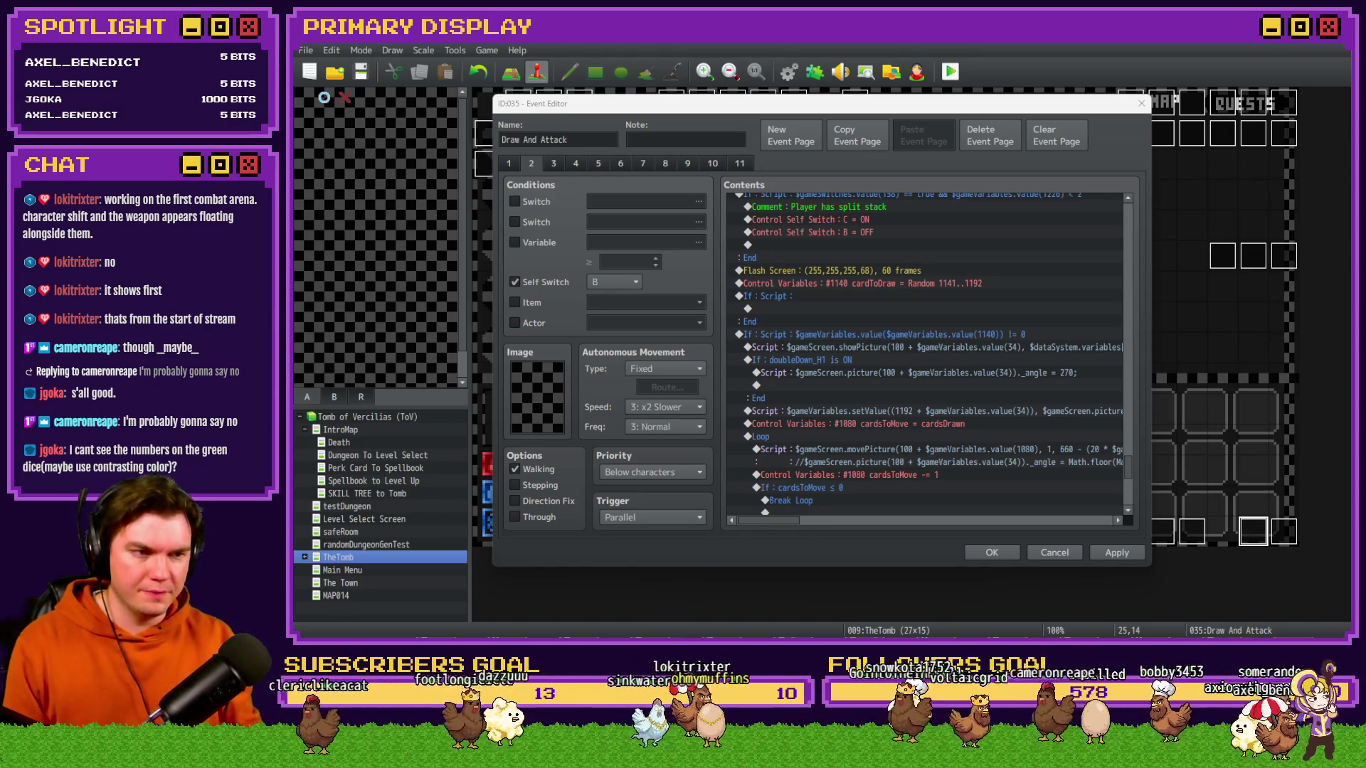
key("alt+Tab")
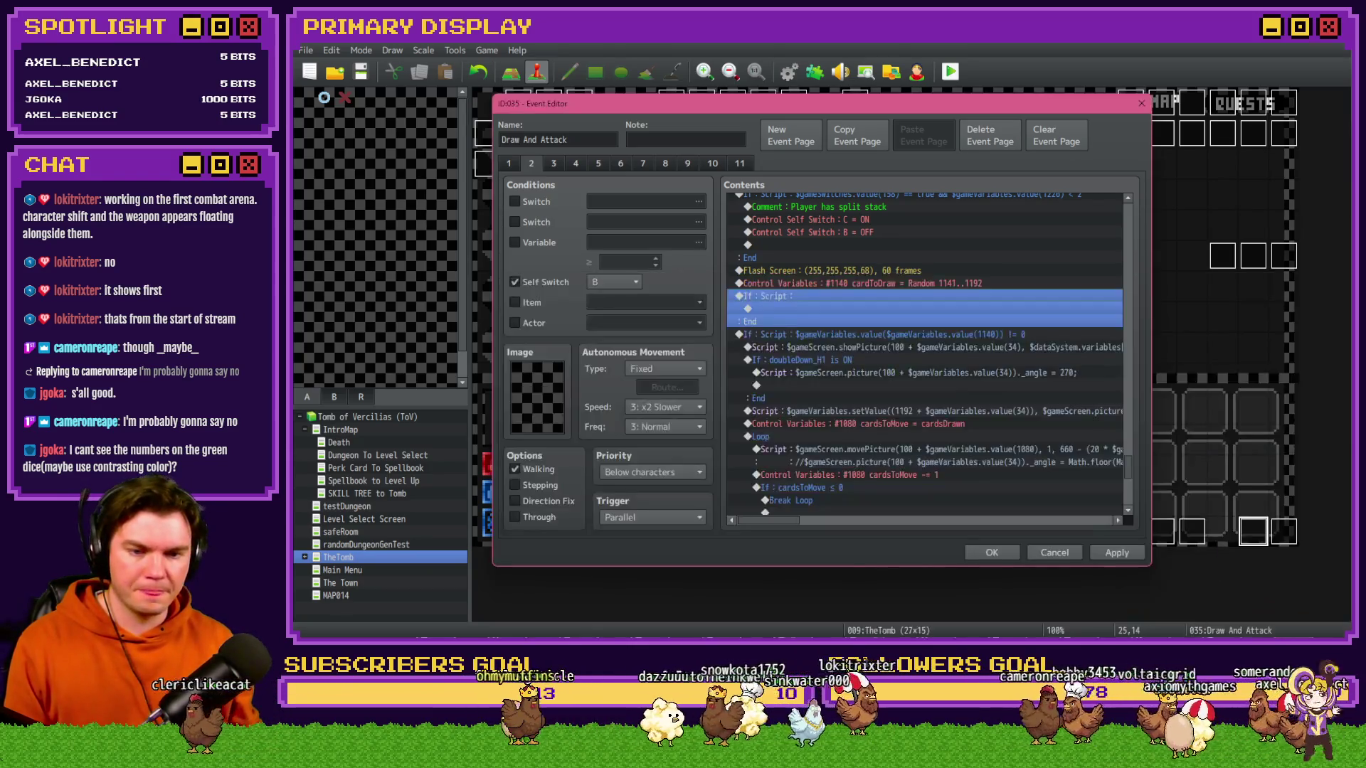
key("alt+Tab")
scroll(1110, 518, "down", 1)
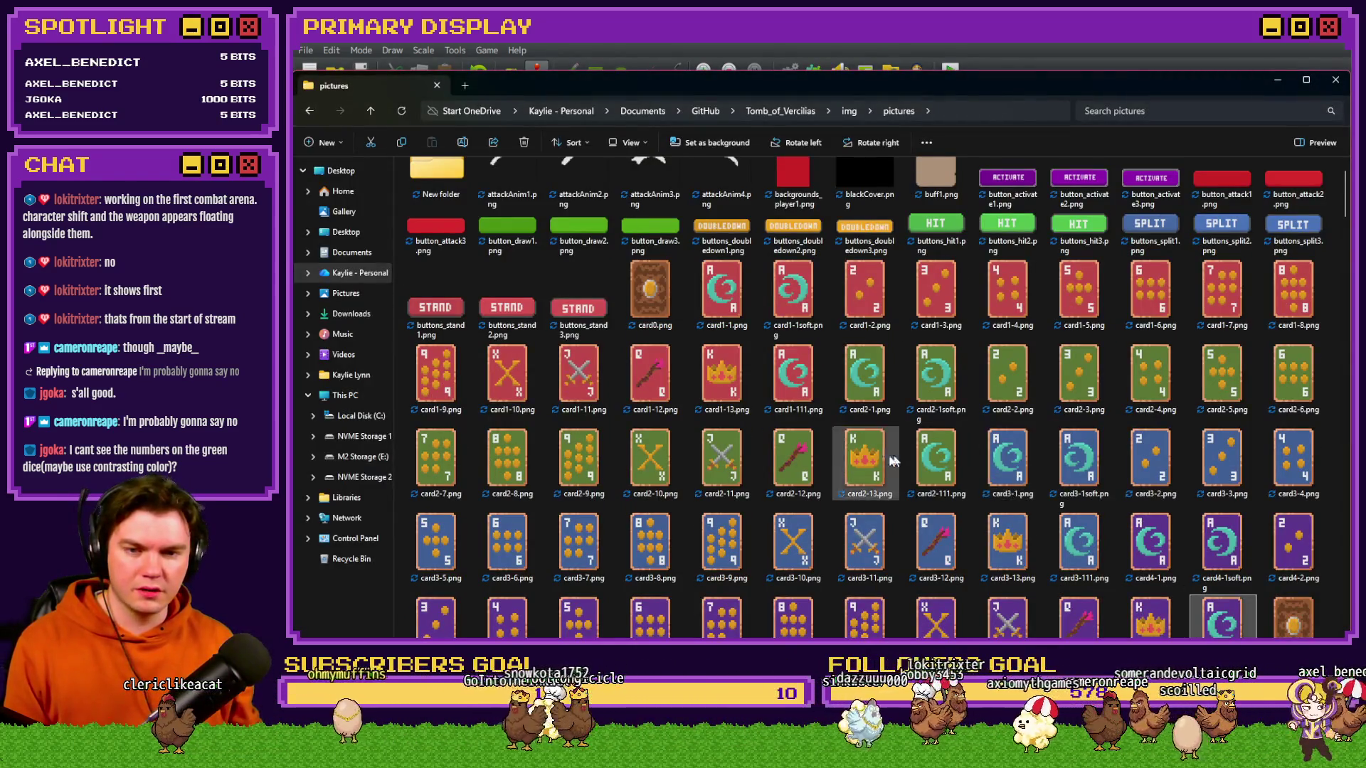
left_click(735, 311, "shift")
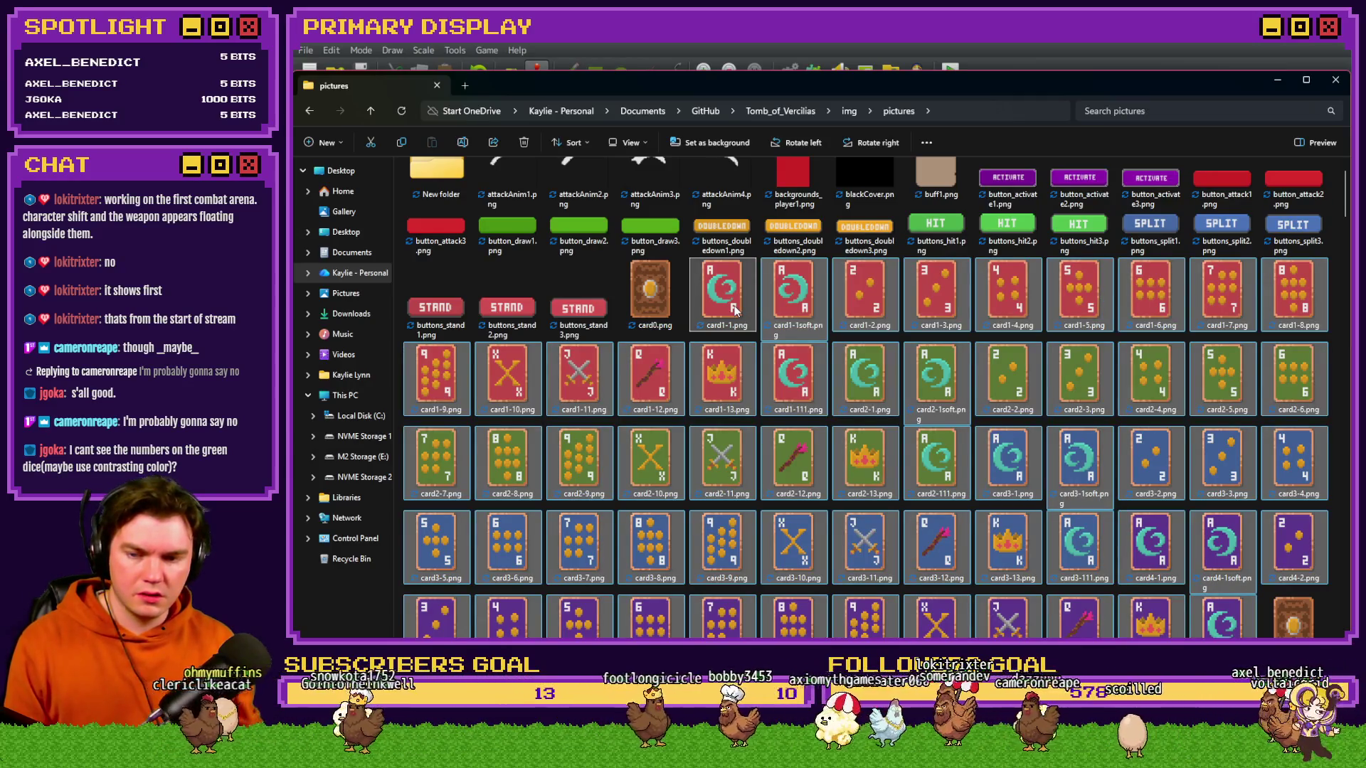
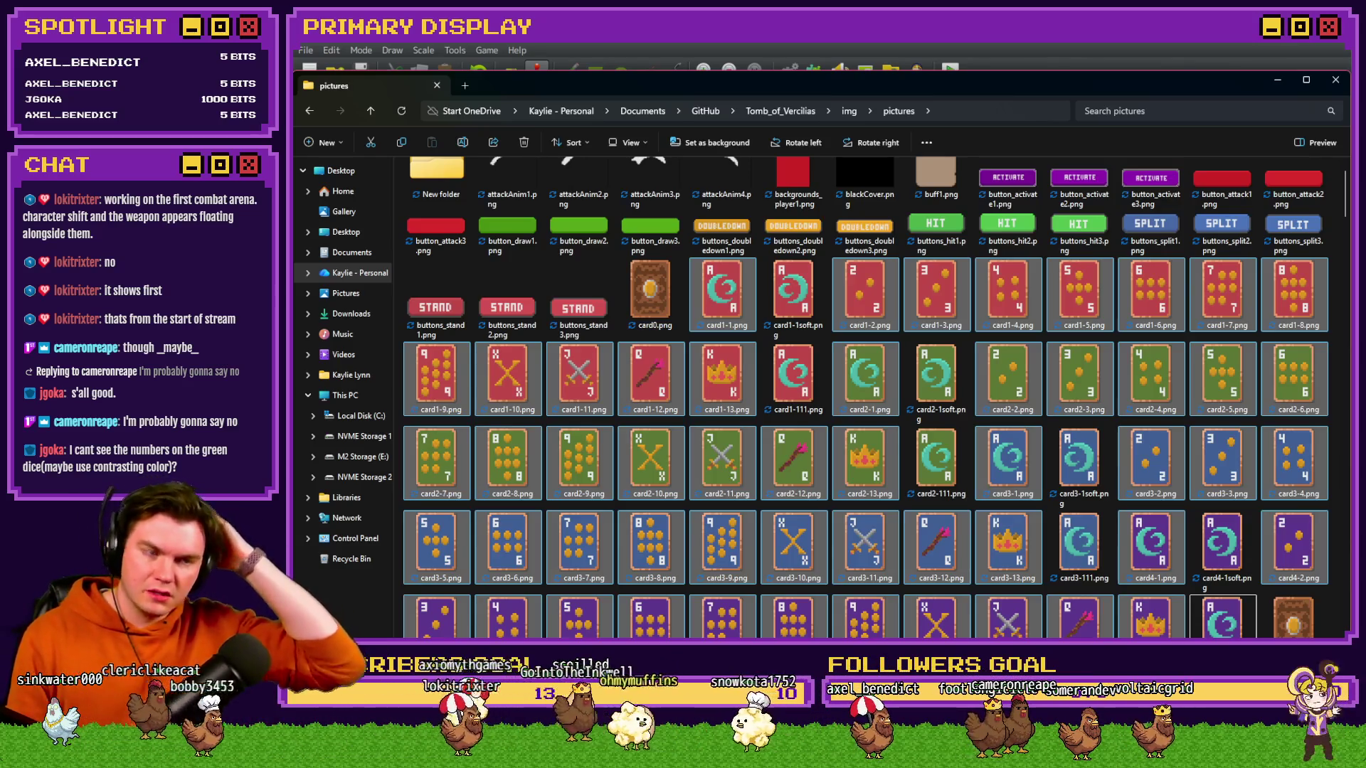
- Confirm in Calculator that 1192 - 1141 gives 51, then return to the Draw And Attack event editor
left_click_drag(1365, 119, 1235, 119)
left_click_drag(1231, 121, 1363, 121)
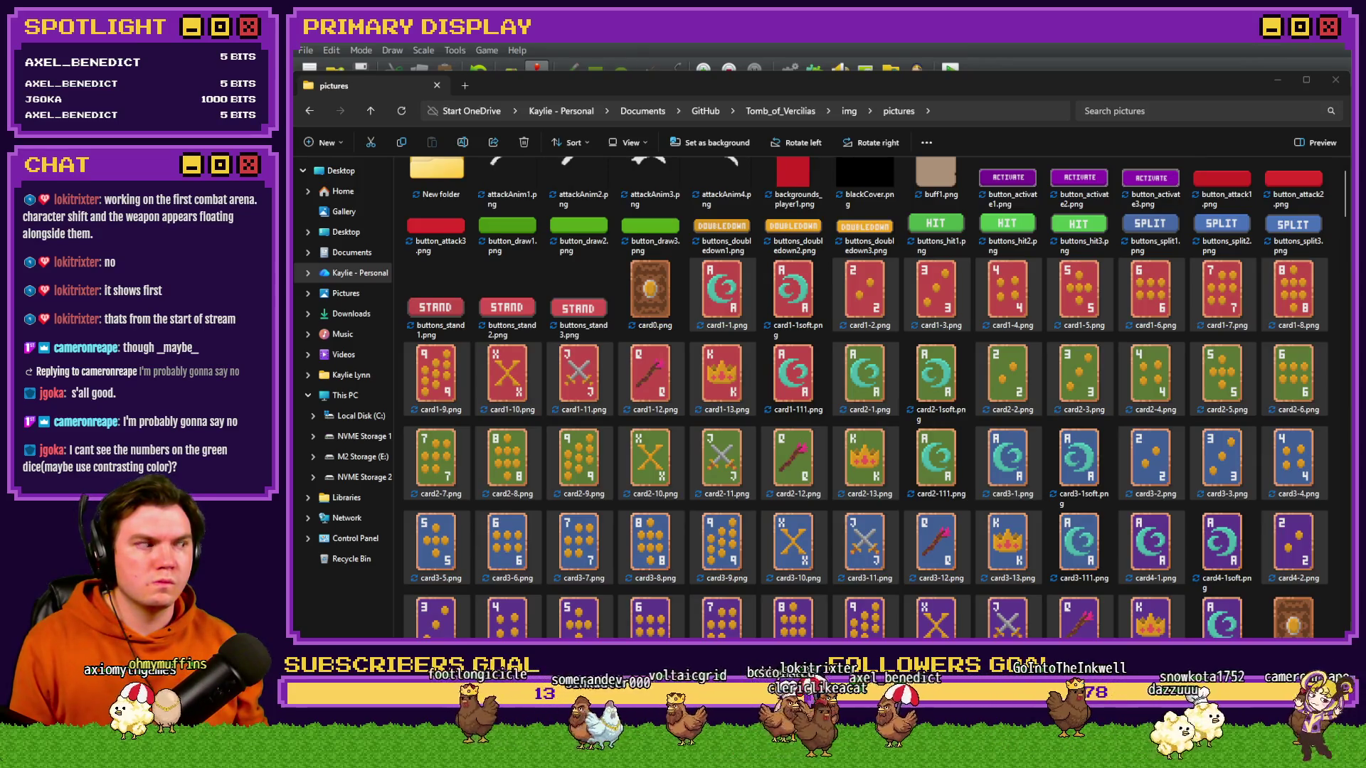
key("alt+Tab")
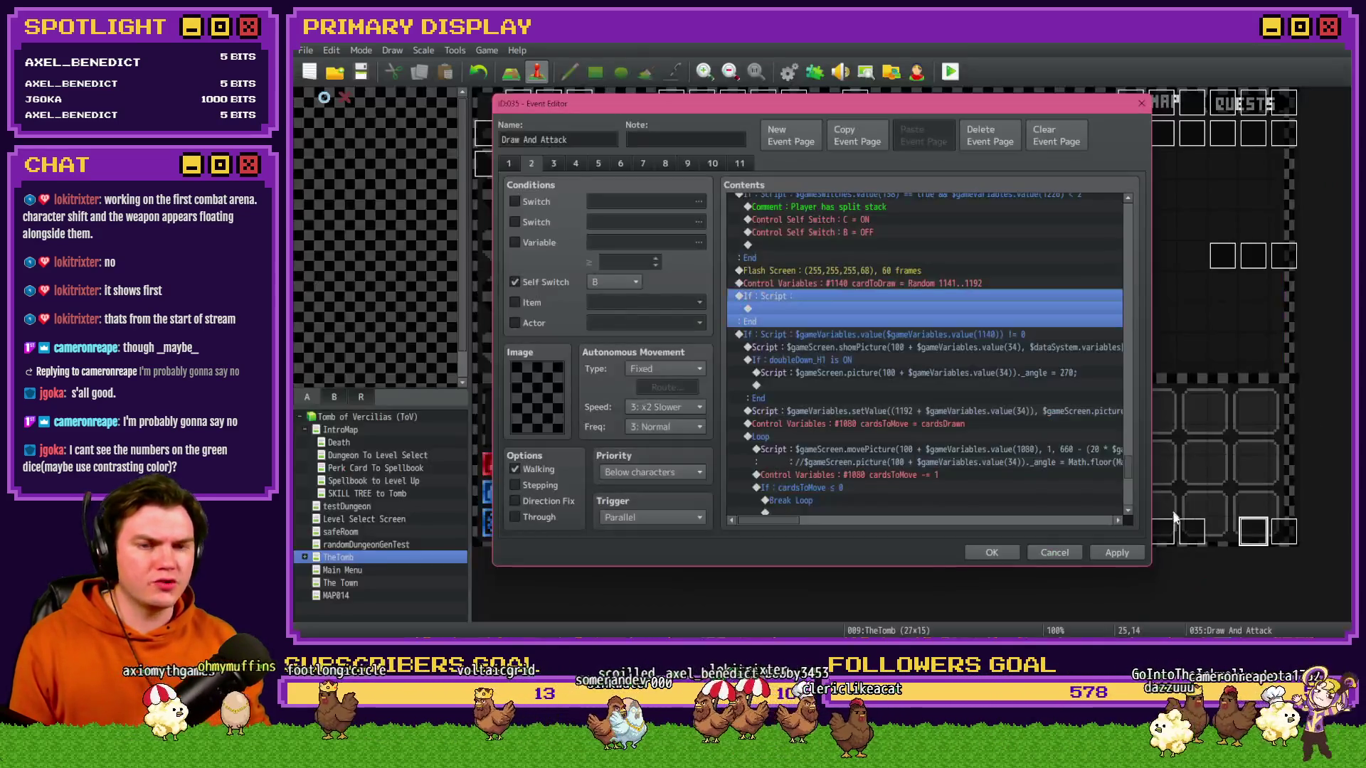
- Enable the page's Variable condition and bring up the variable list at the 1141–1160 group
left_click(942, 283)
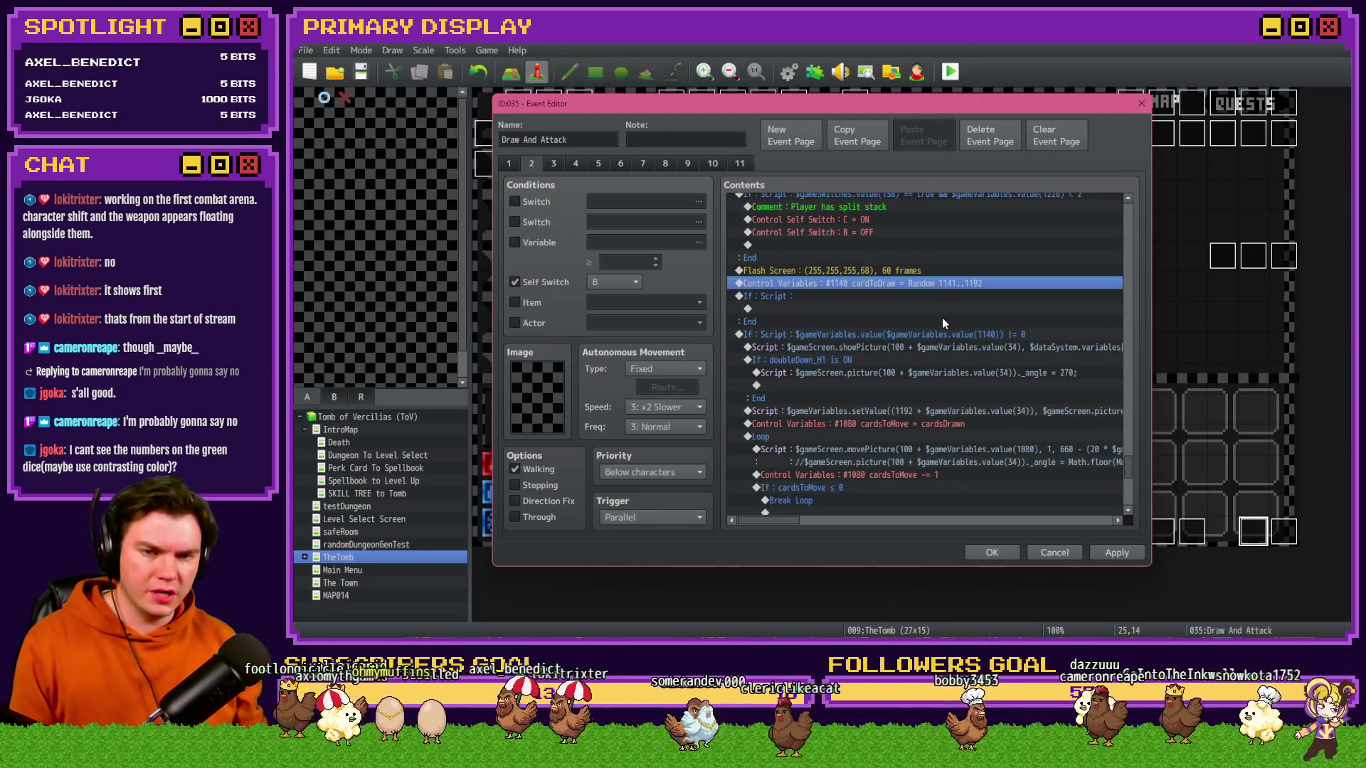
left_click(514, 243)
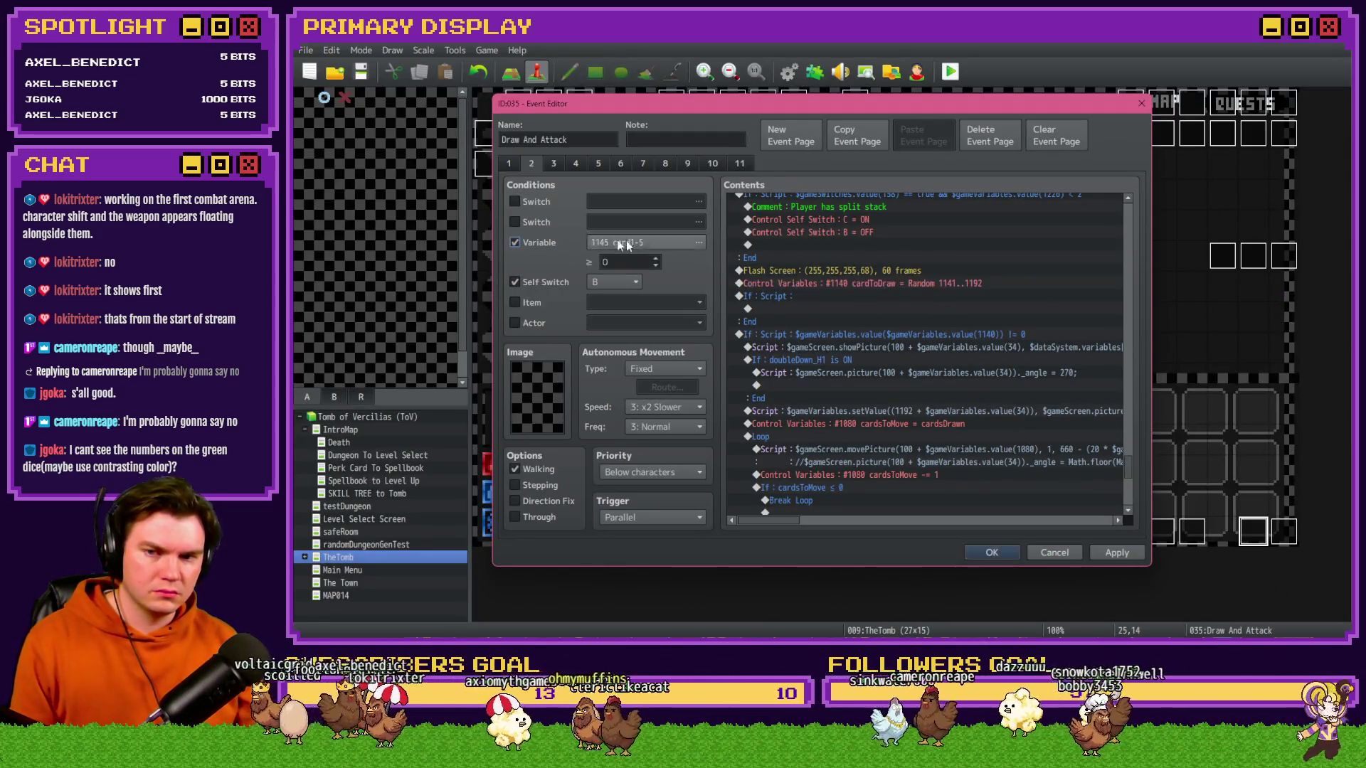
left_click(607, 242)
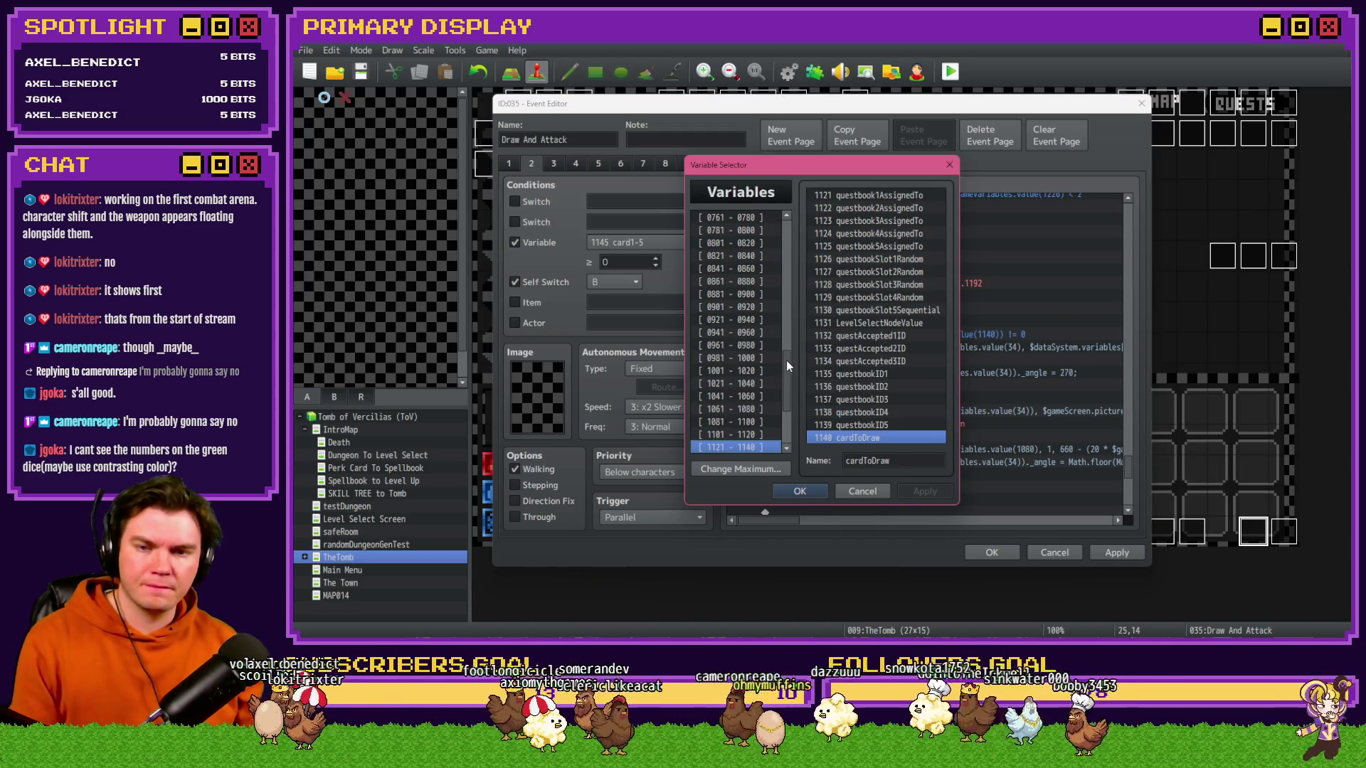
scroll(788, 373, "down", 3)
left_click_drag(757, 385, 754, 346)
- Browse the card1 through card3 variables, from card1-1 down to card3-5
left_click(857, 195)
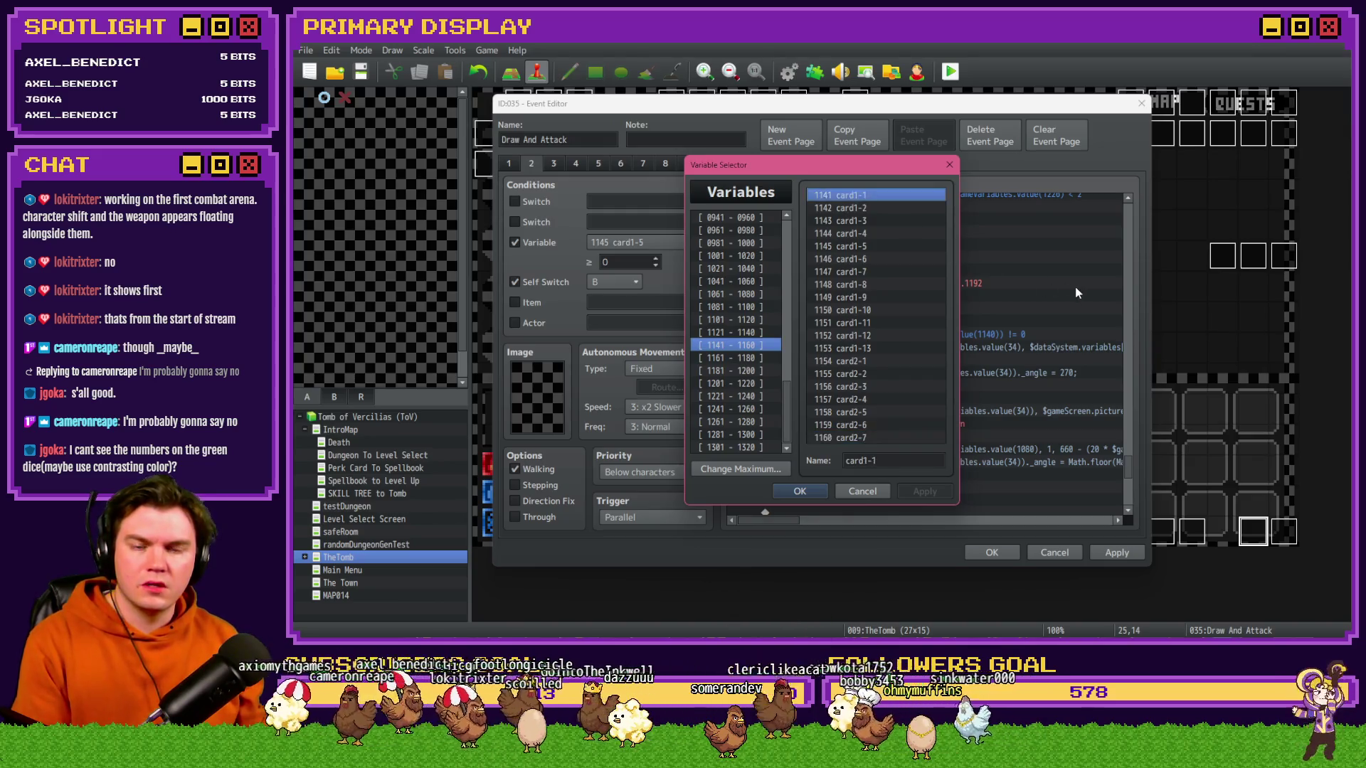
key("Down")
key("Down")
key("Down")
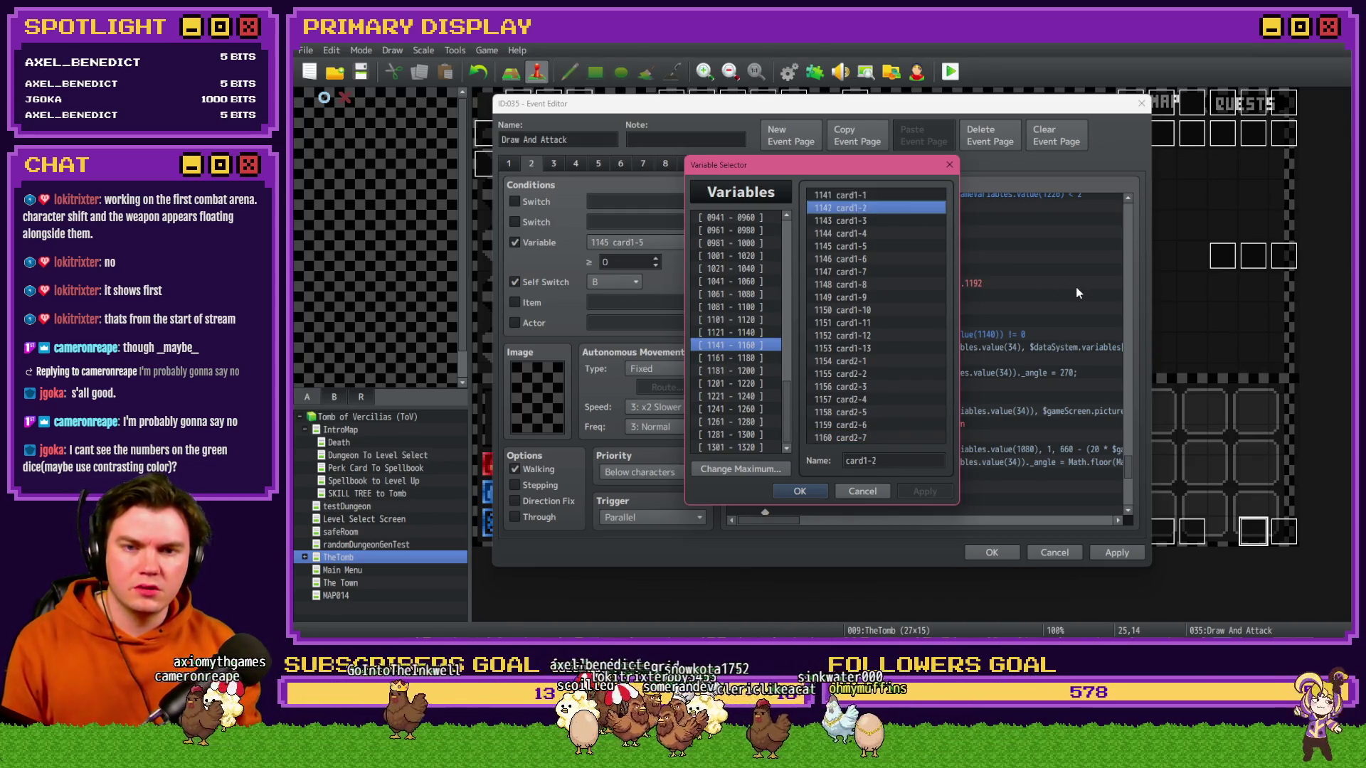
key("Down")
key("Down")
key("Down")
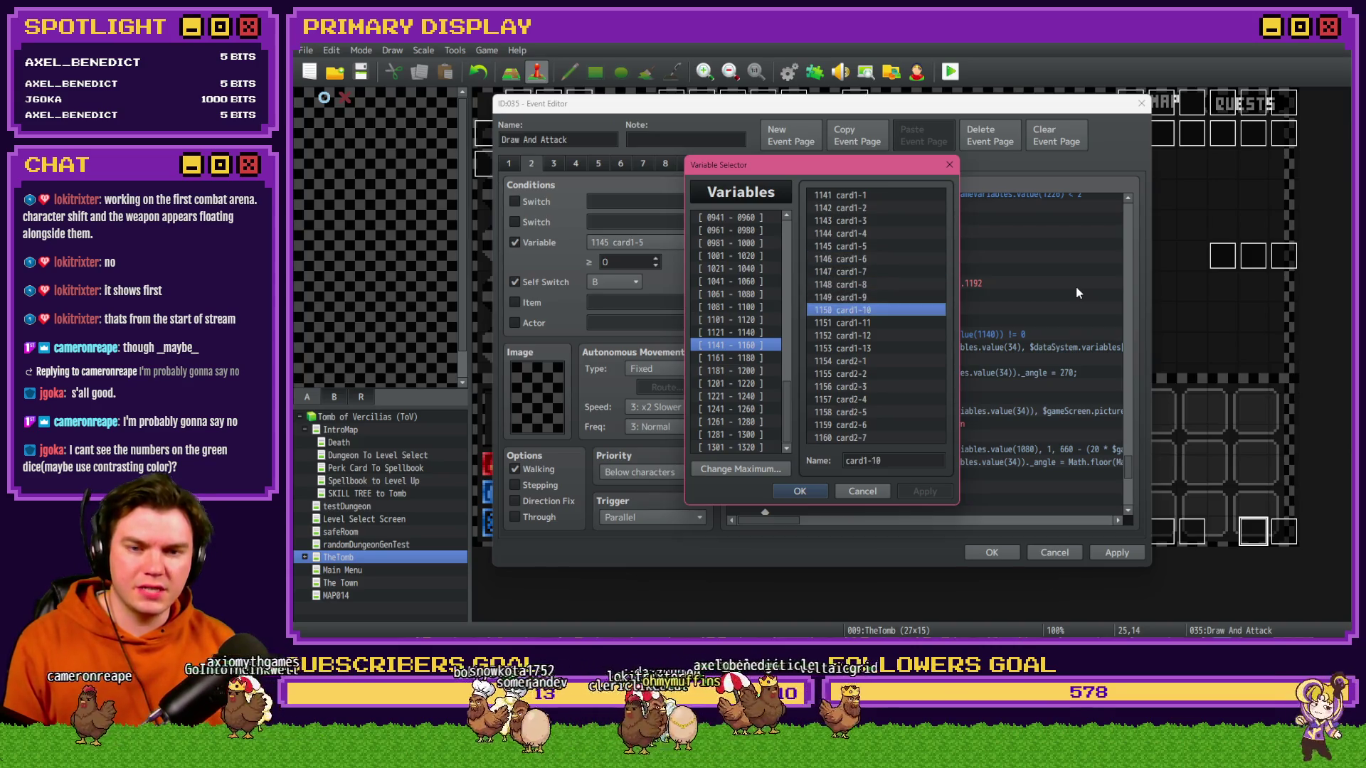
key("Down")
key("Down")
key("Down")
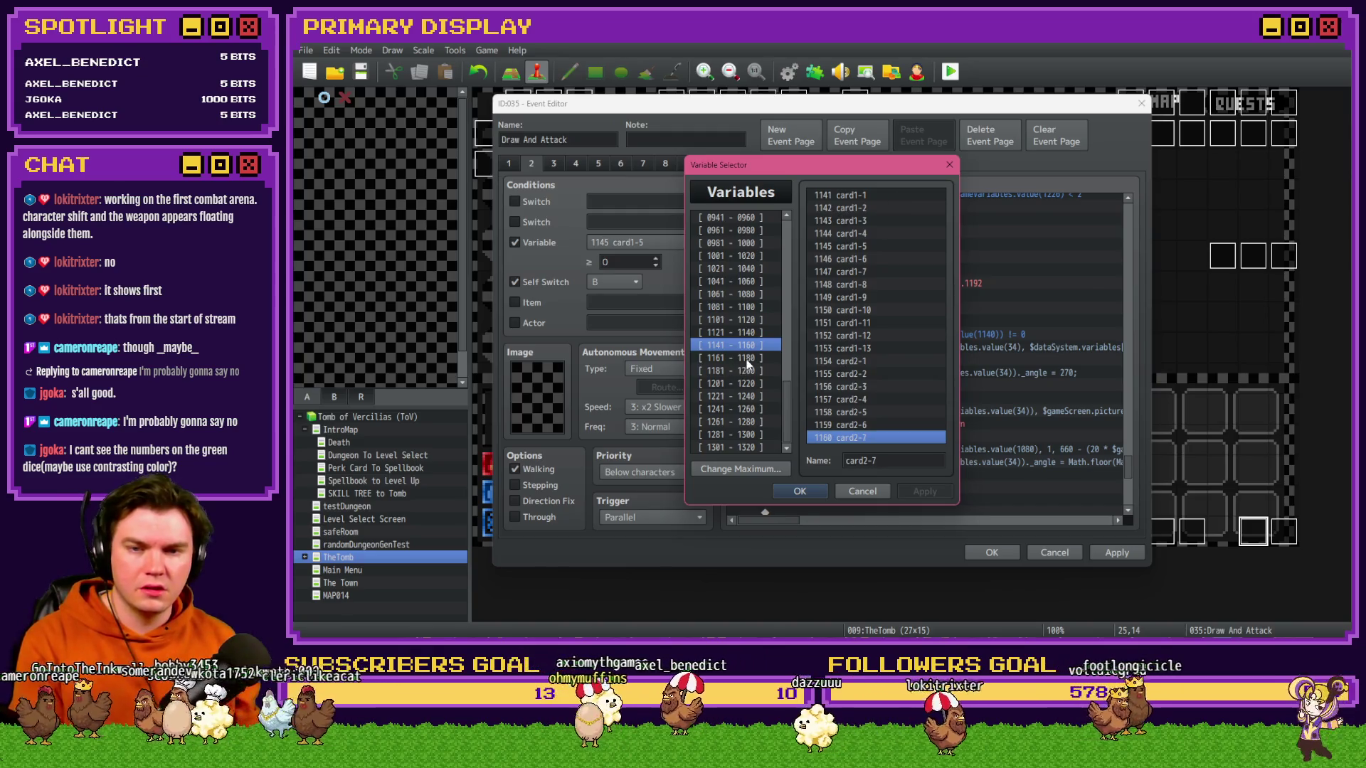
left_click(705, 358)
left_click(897, 196)
key("Down")
key("Down")
key("Down")
key("Down")
key("Down")
key("Down")
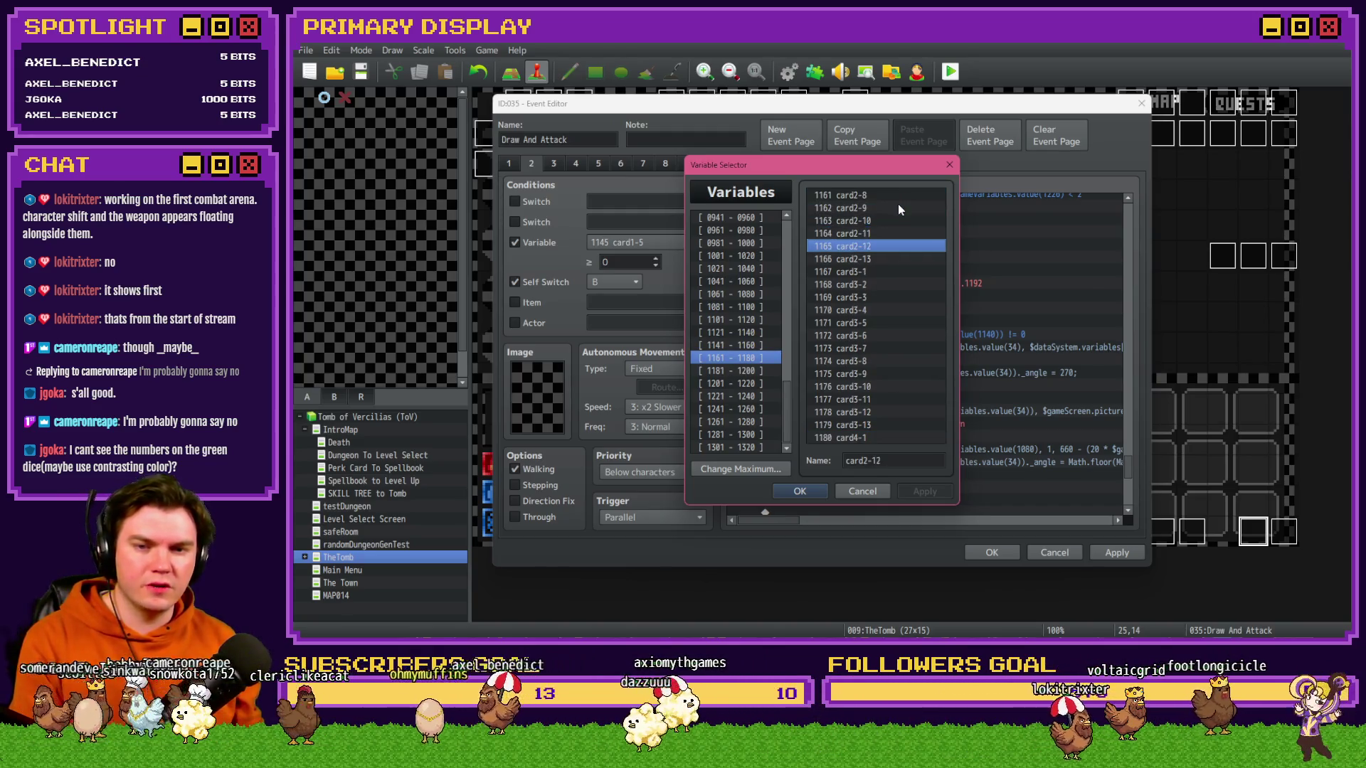
key("Down")
key("Down")
key("Down")
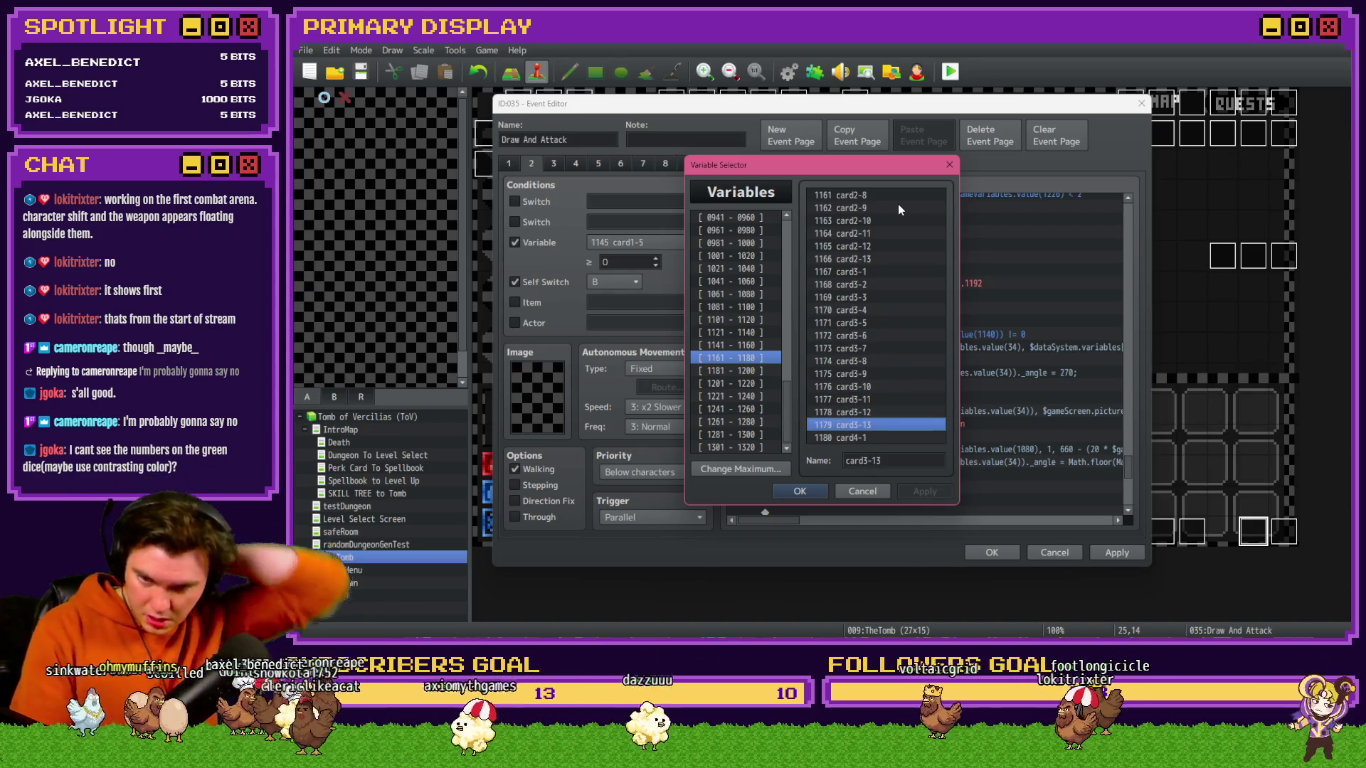
key("Down")
- Look over the card4 and handCard variables in the 1181–1200 group, then cancel the selector unchanged
left_click(744, 371)
left_click(877, 197)
key("Down")
key("Down")
key("Down")
key("Down")
key("Down")
key("Down")
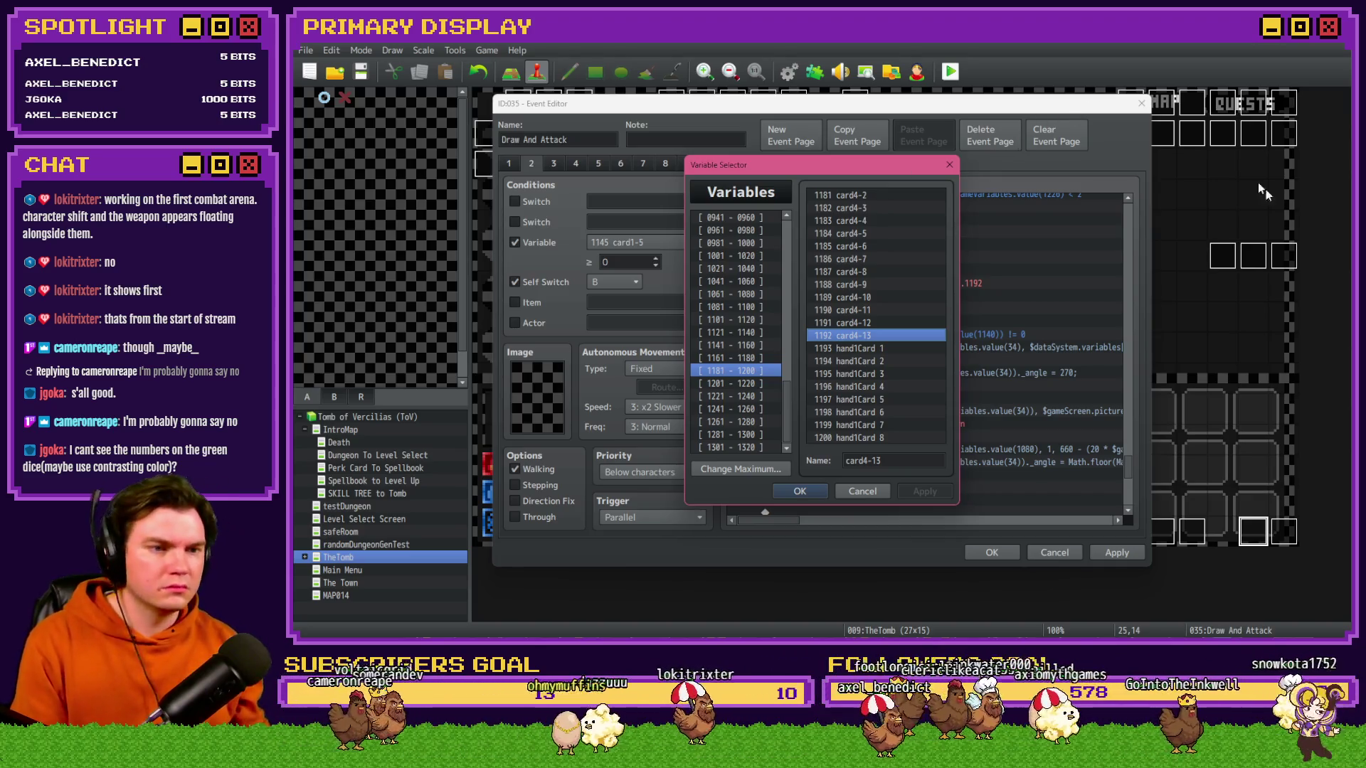
key("alt+Tab")
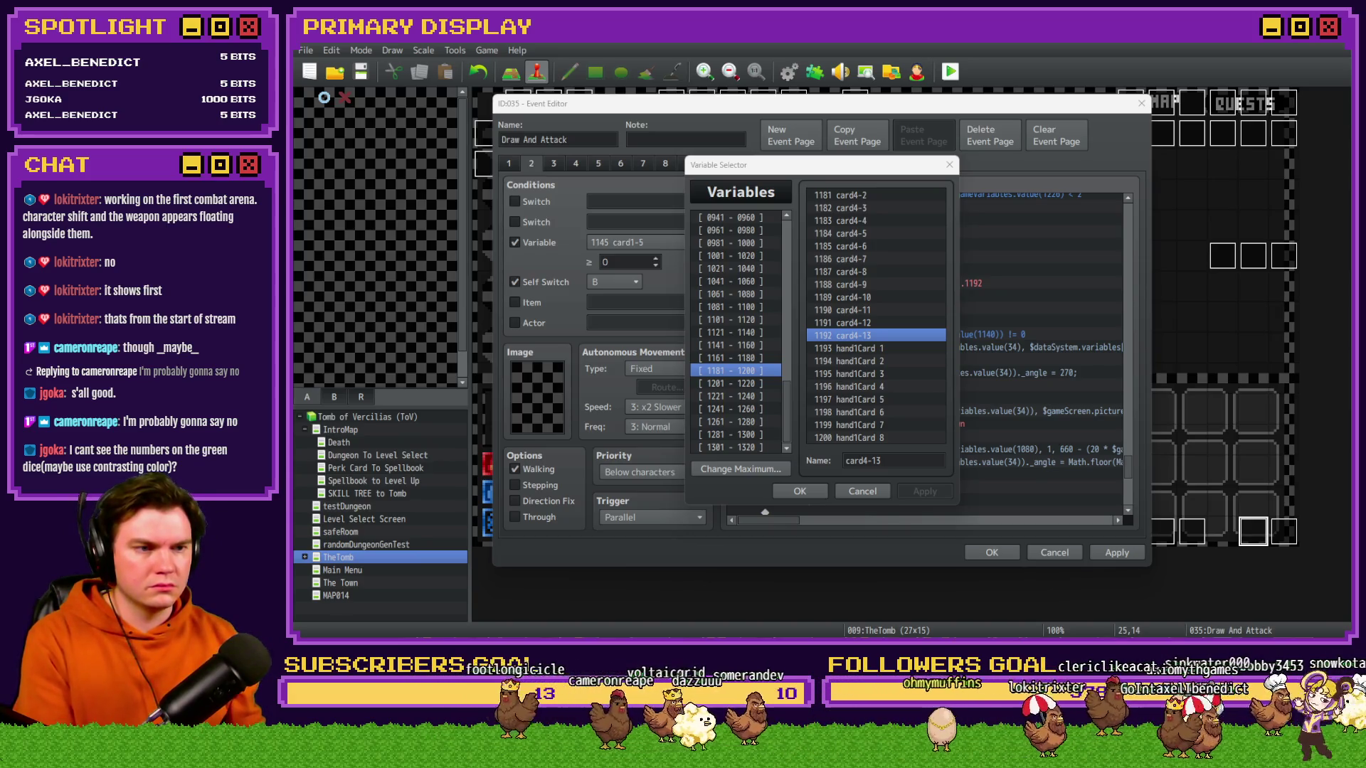
key("alt+Tab")
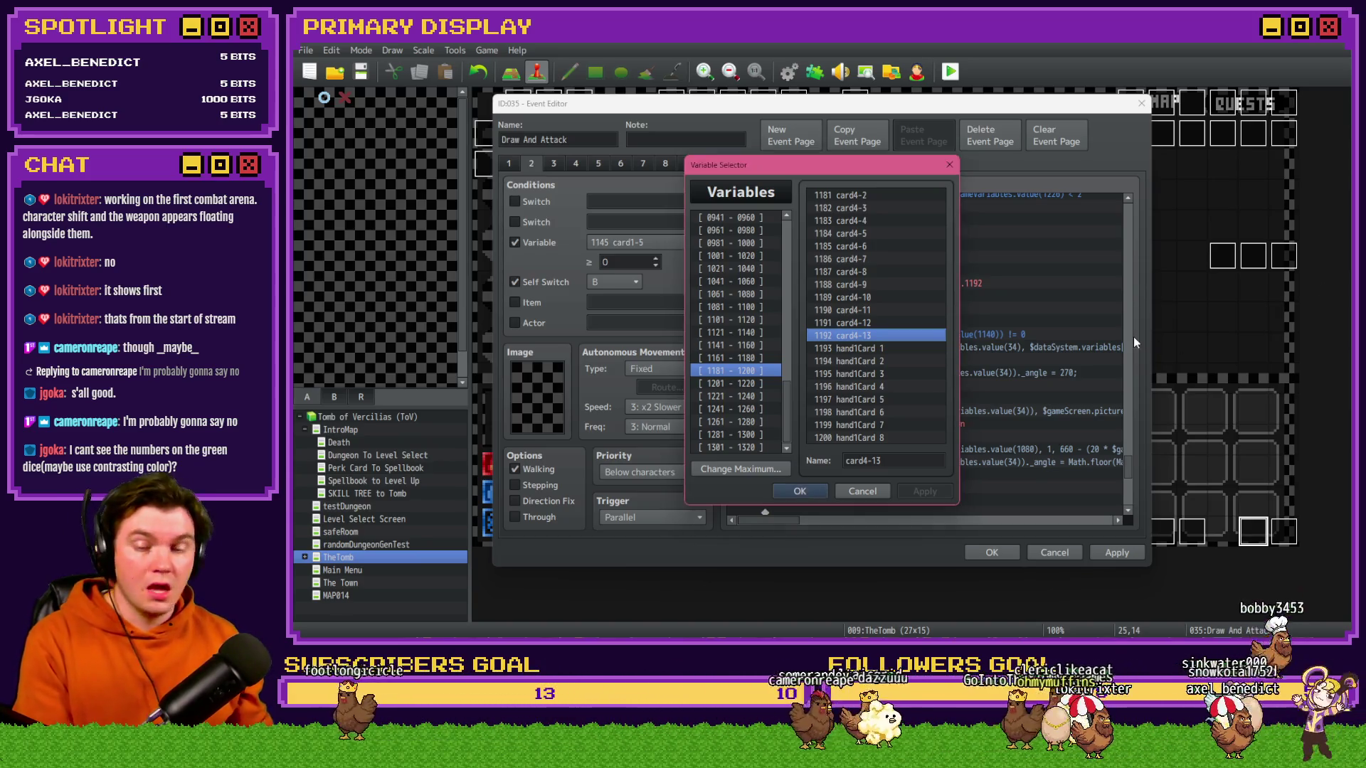
left_click(862, 492)
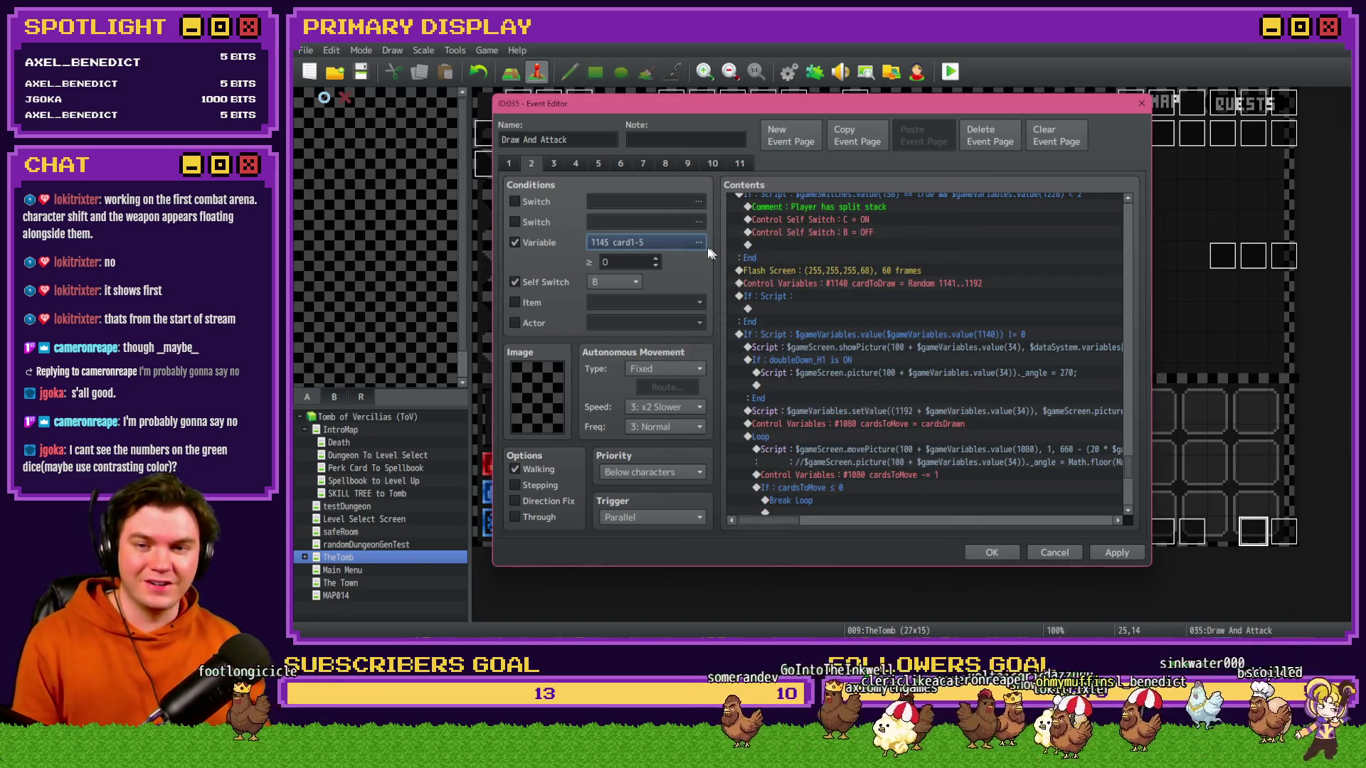
- Turn the page's Variable condition back off and select the empty script branch
left_click(530, 244)
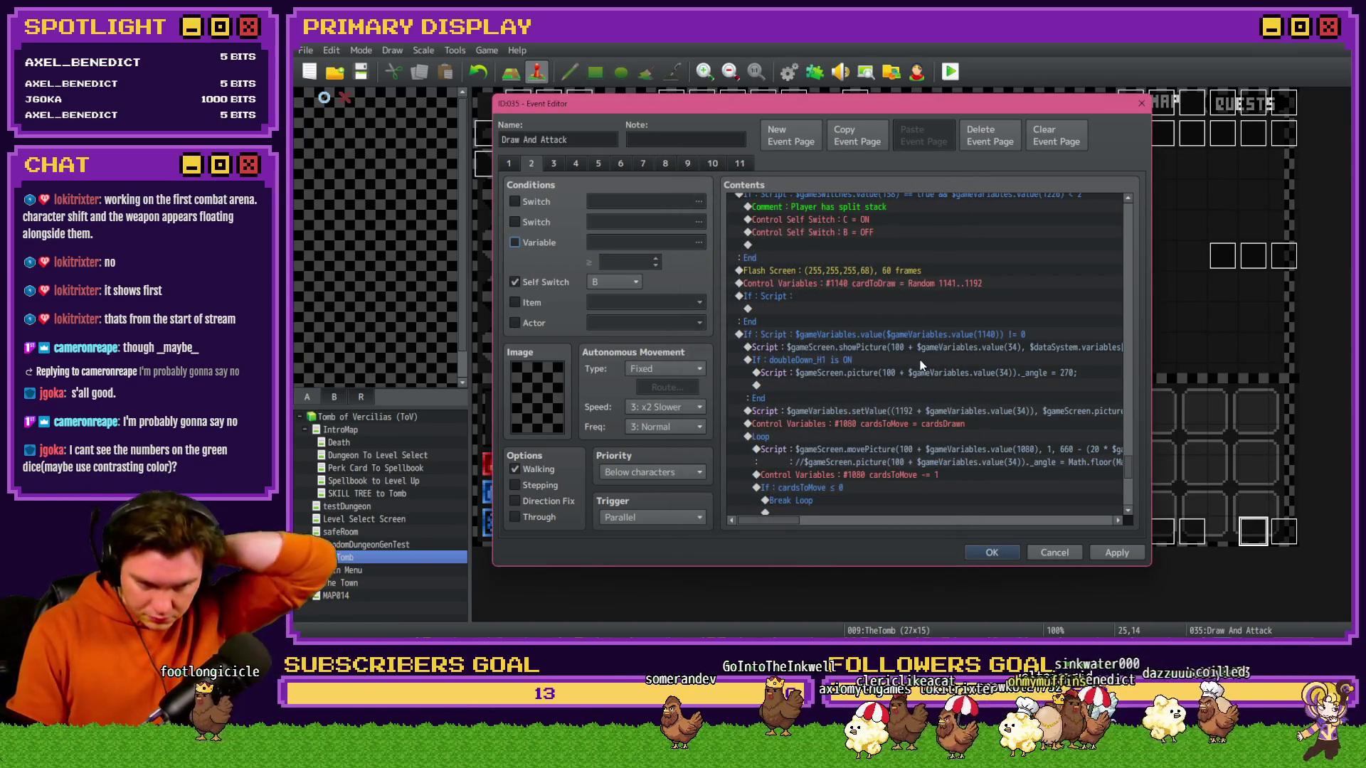
left_click(847, 286)
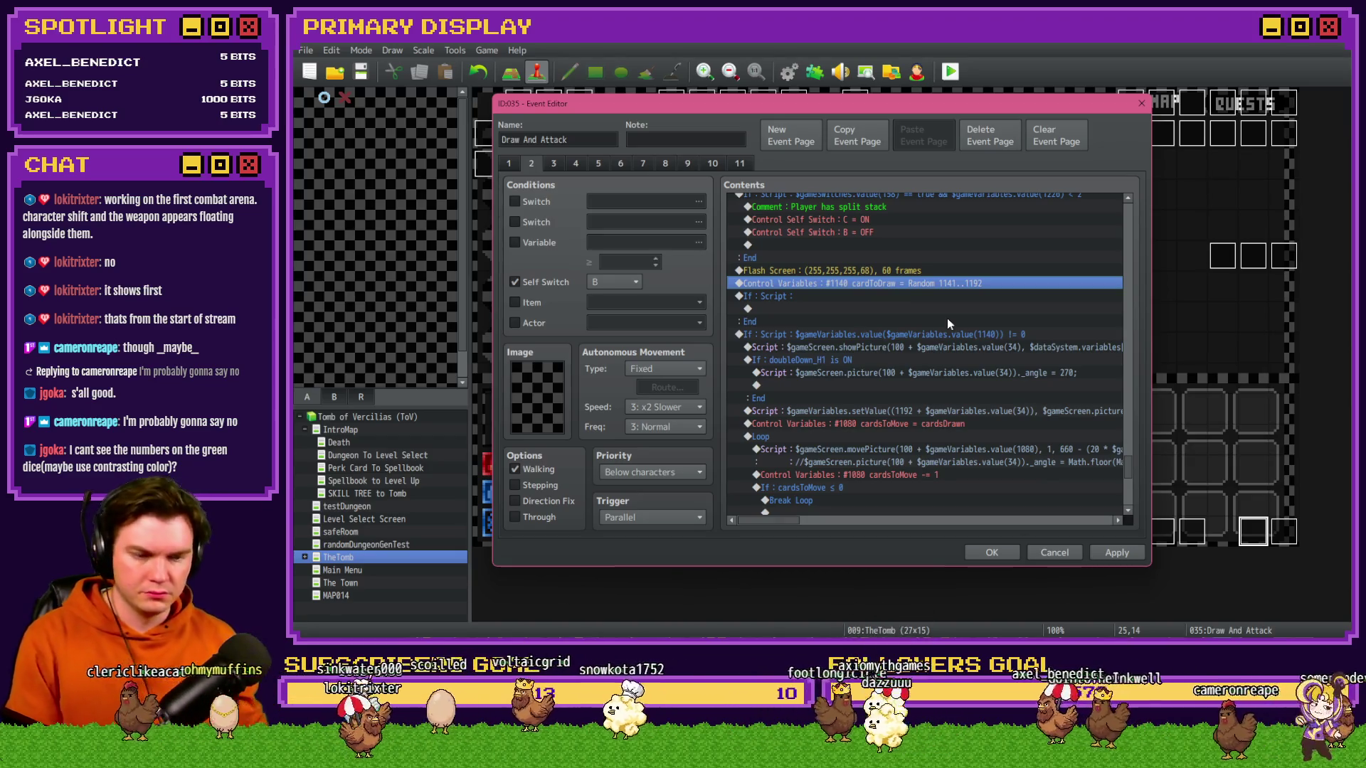
left_click(903, 296)
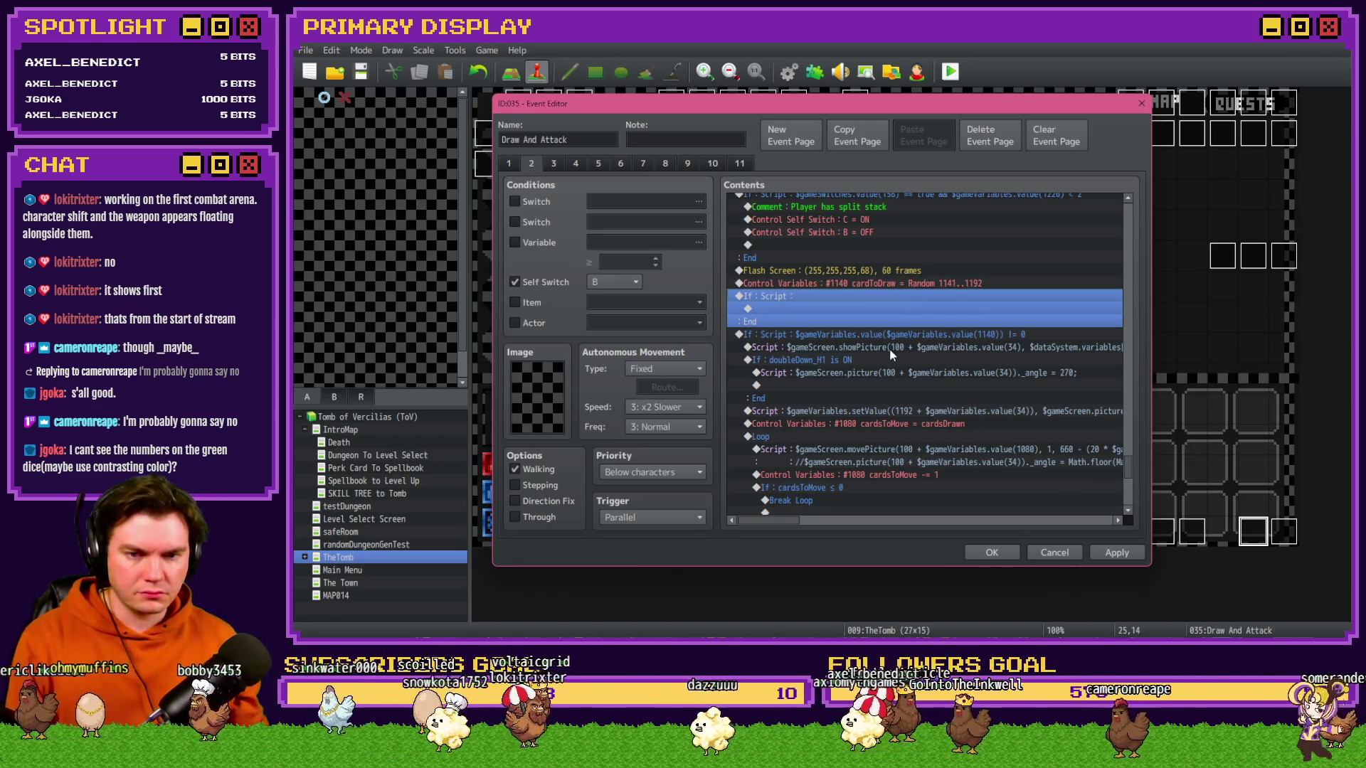
- Set the branch's script condition to $gameVariables.value(1140) and save the event
double_click(894, 296)
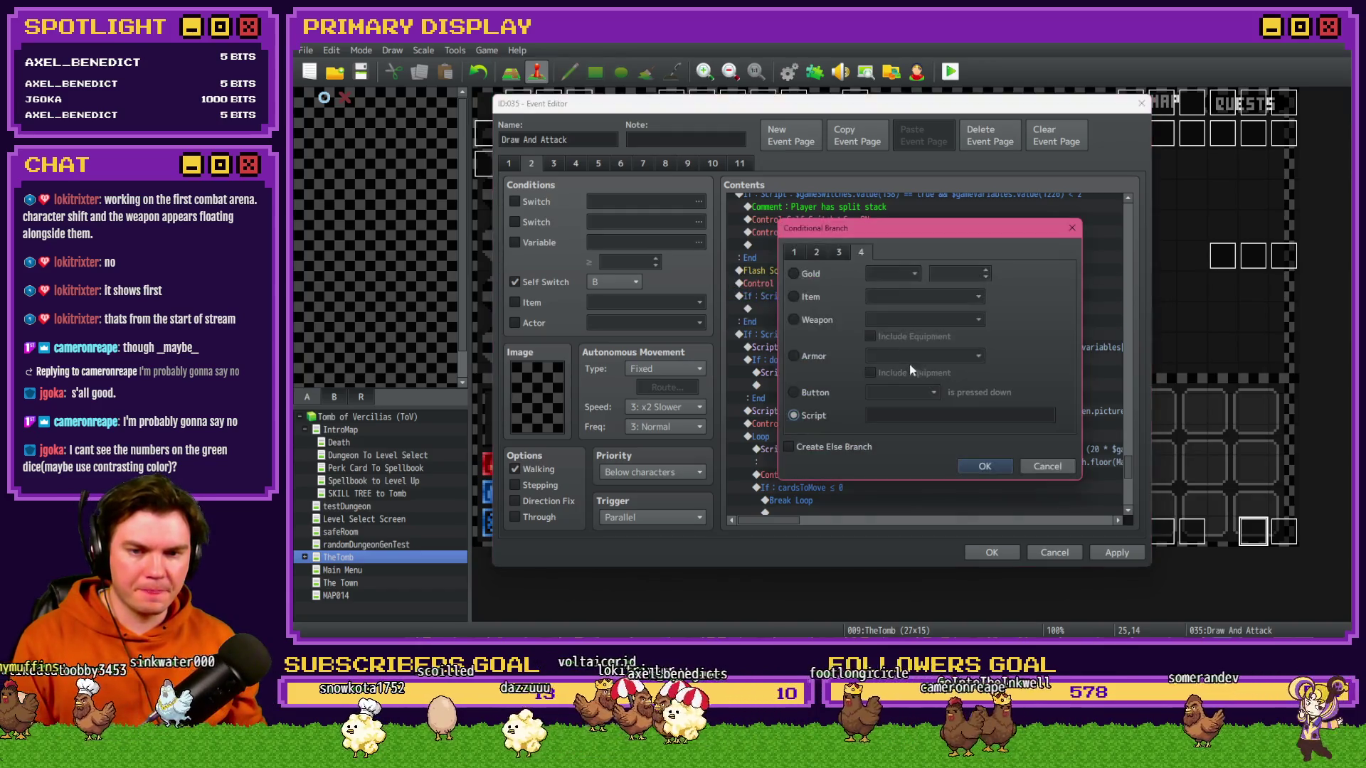
left_click(894, 417)
type("$gameVariables.value(114")
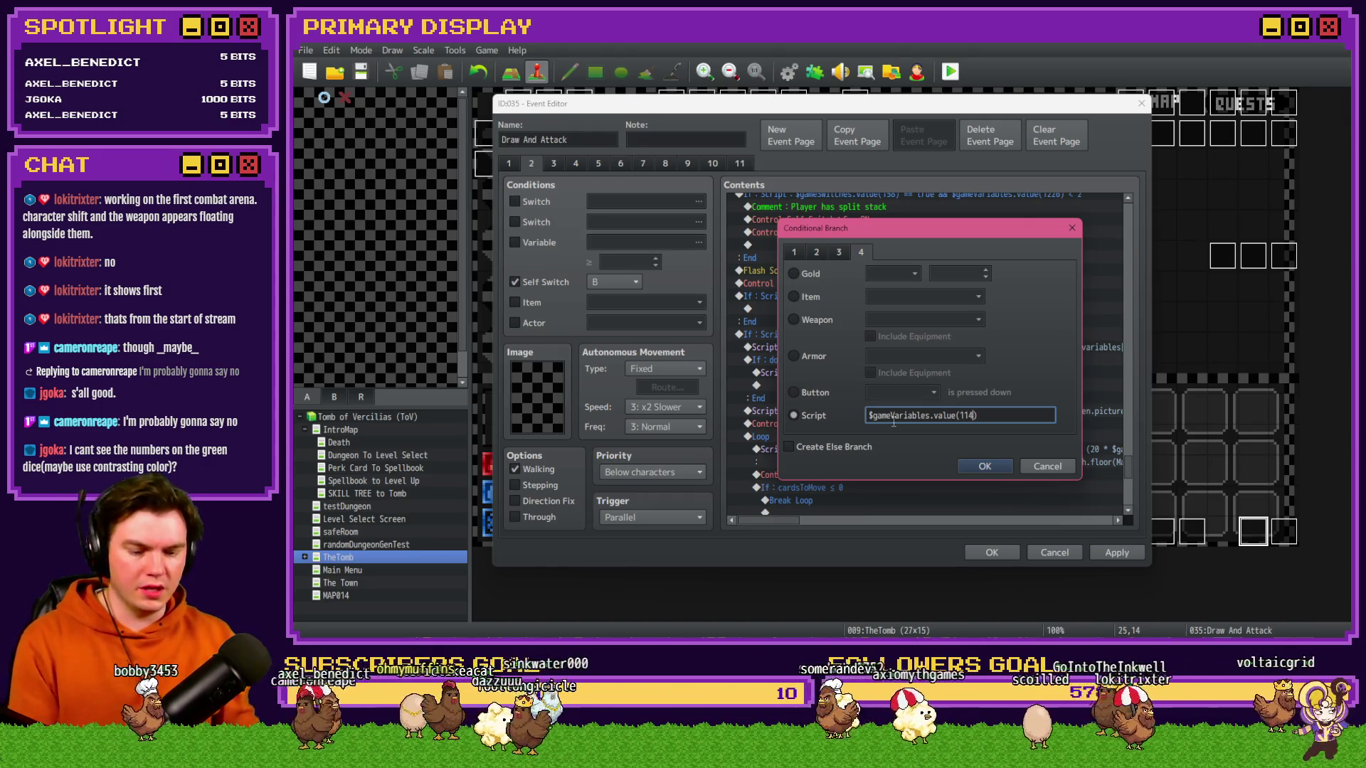
type("0")
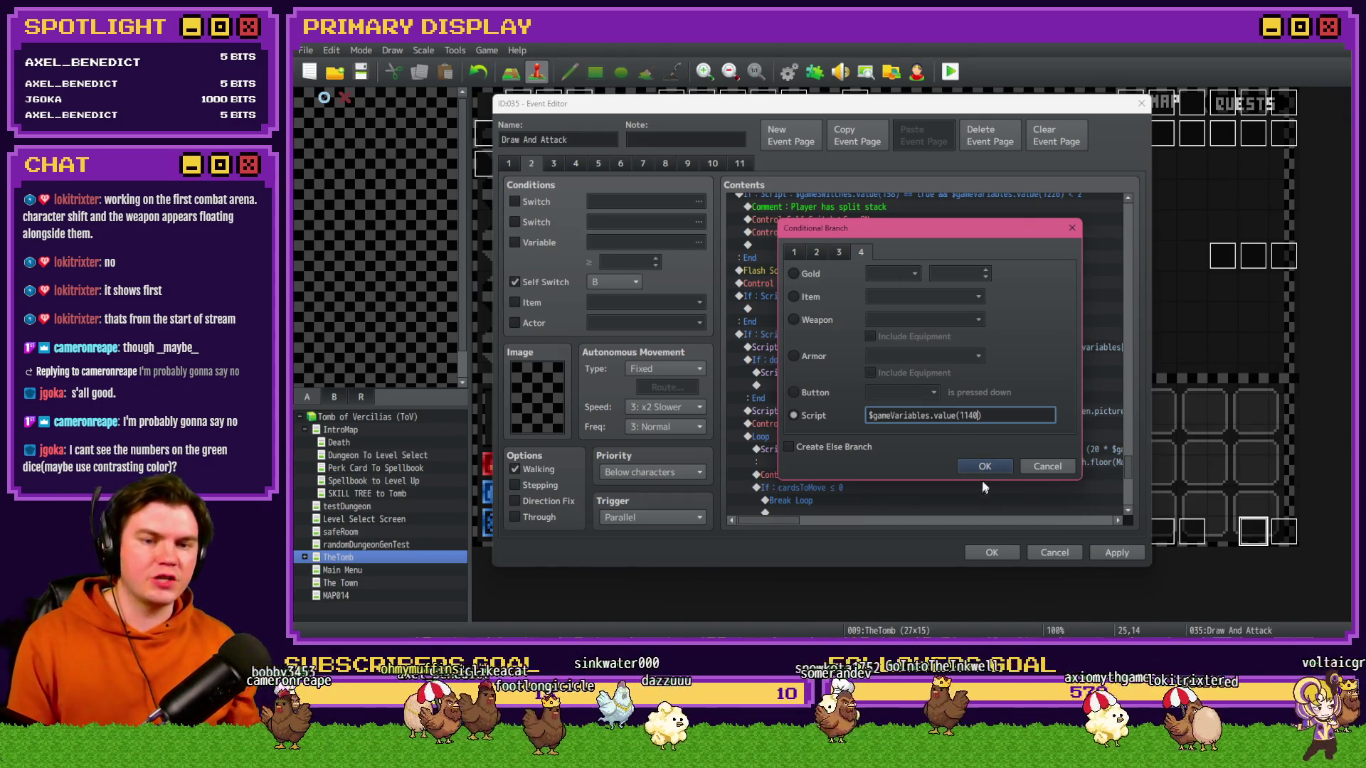
left_click(985, 466)
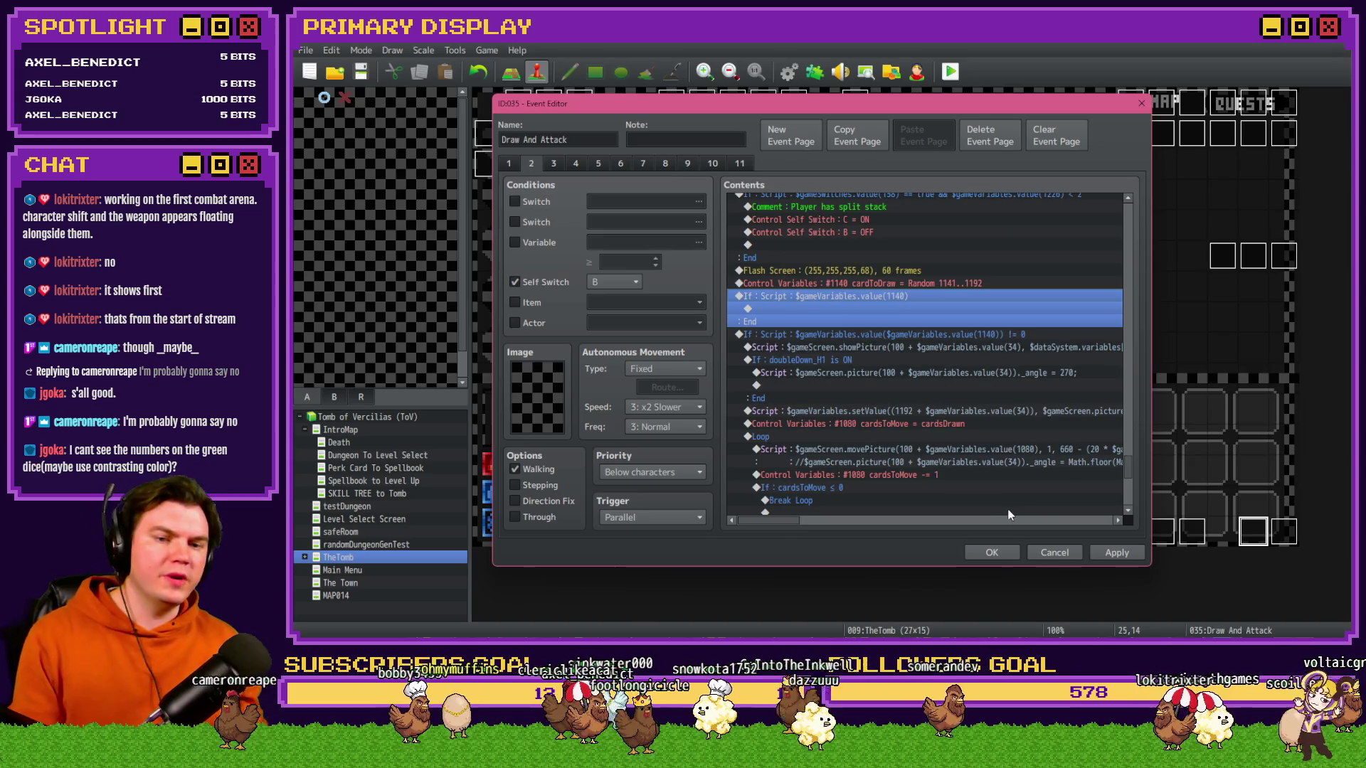
left_click(1123, 552)
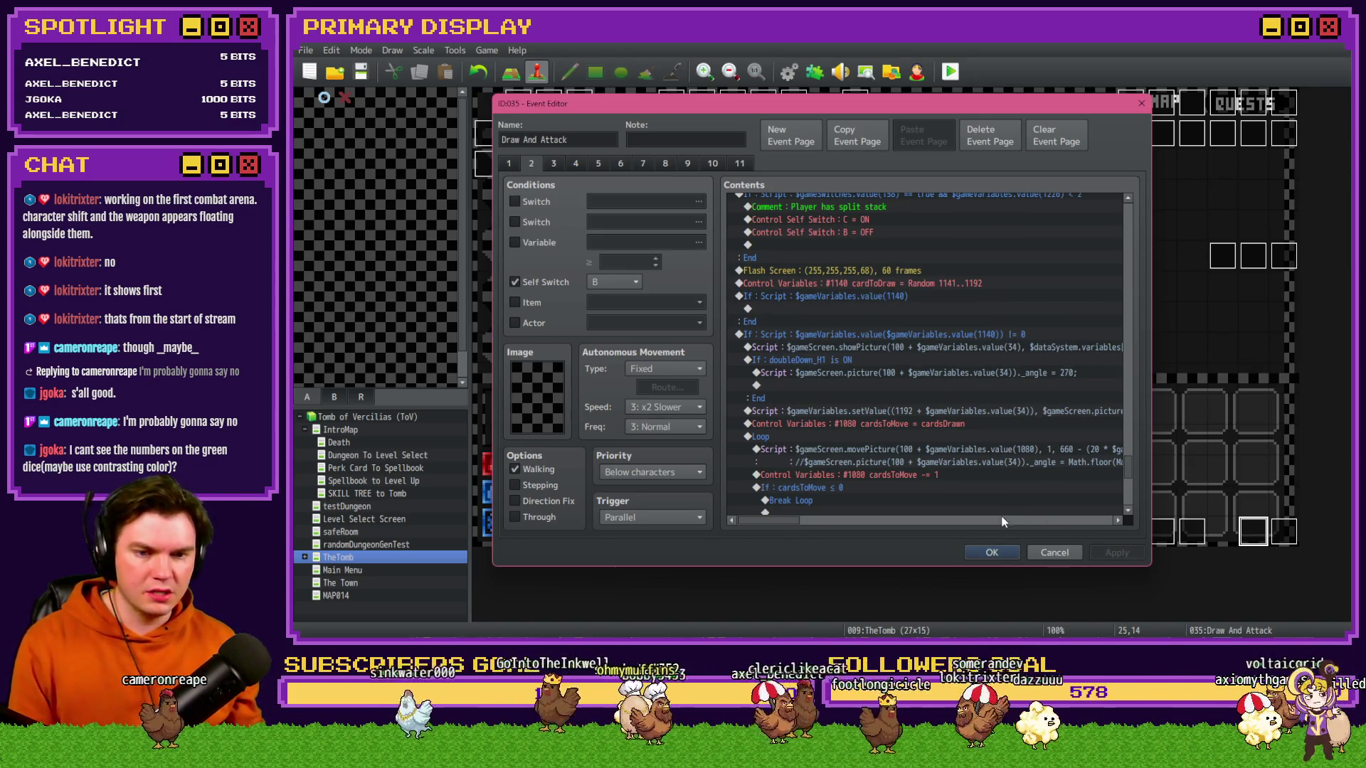
left_click(992, 552)
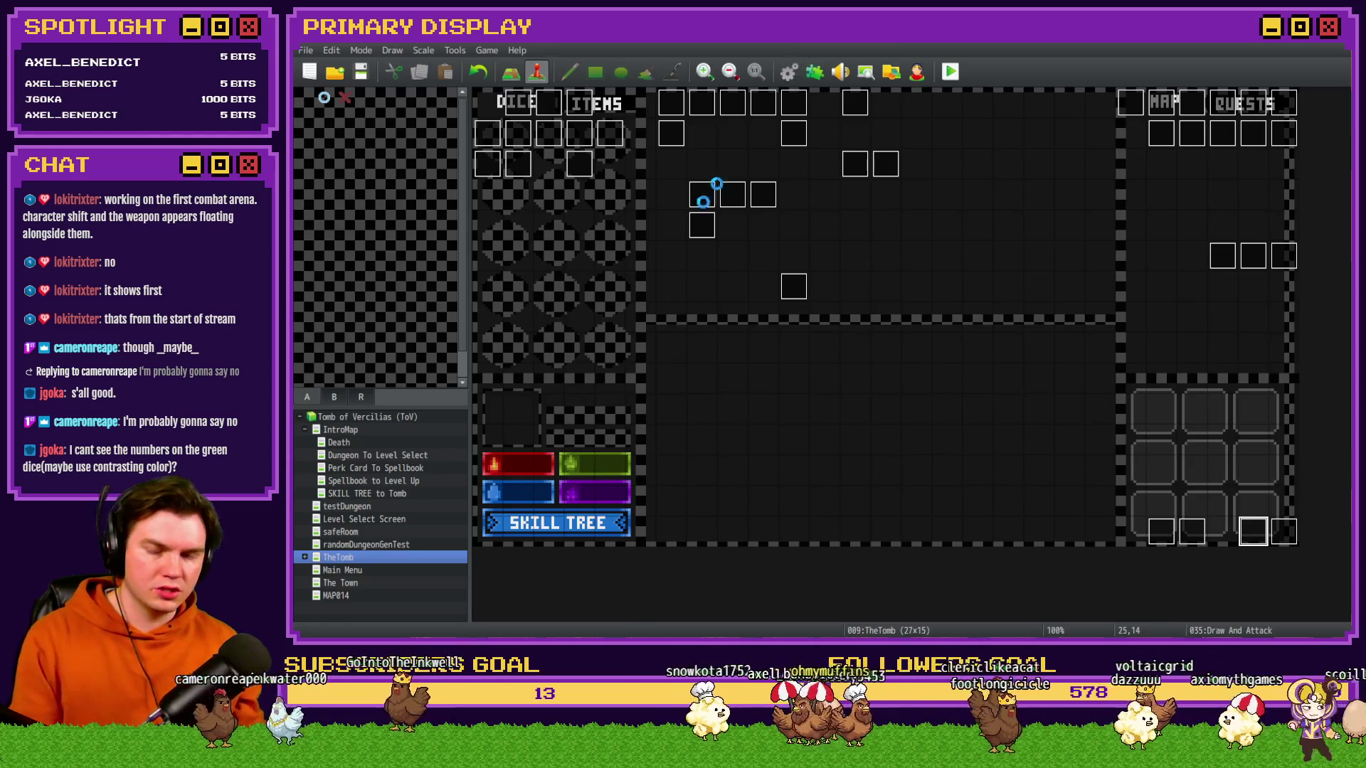
- Open the Database and scroll through the RTG v2.0 common event
left_click(788, 71)
left_click(593, 186)
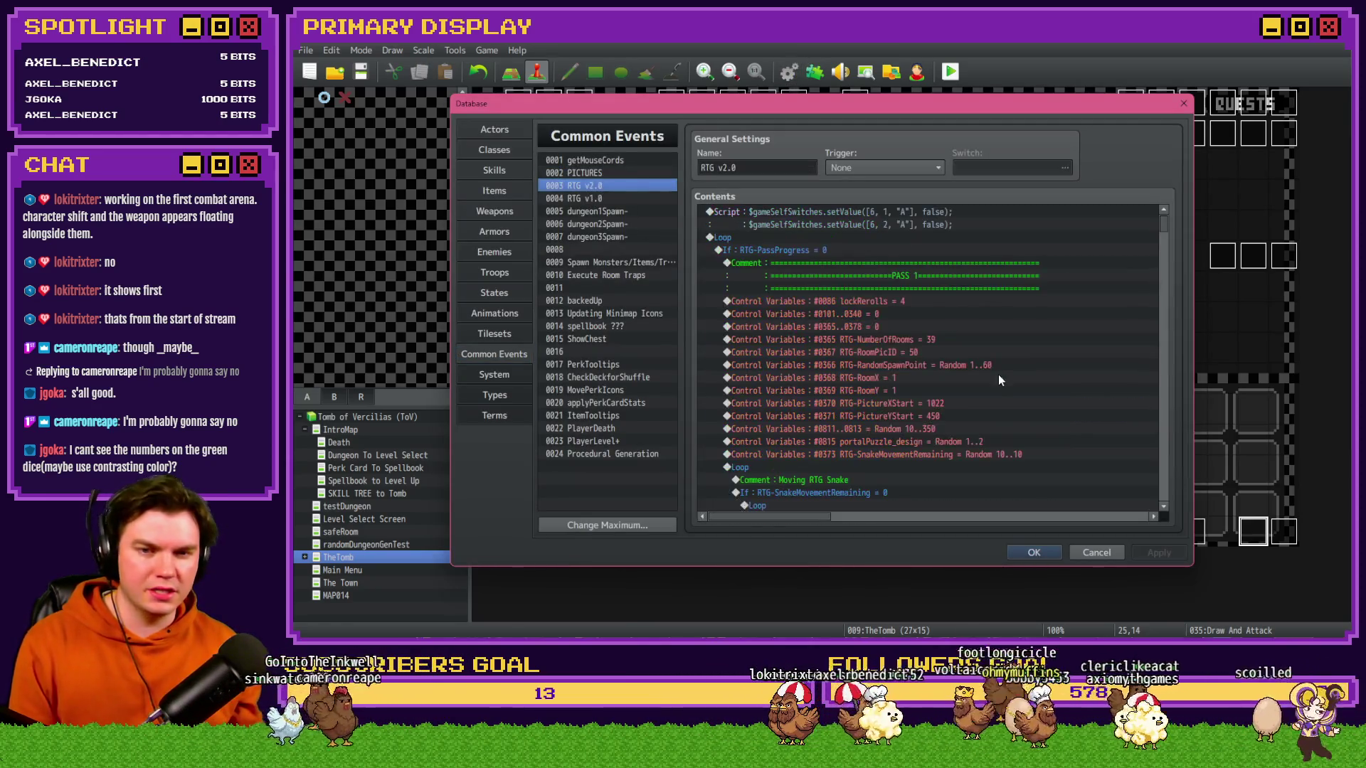
scroll(903, 429, "down", 3)
scroll(904, 429, "down", 7)
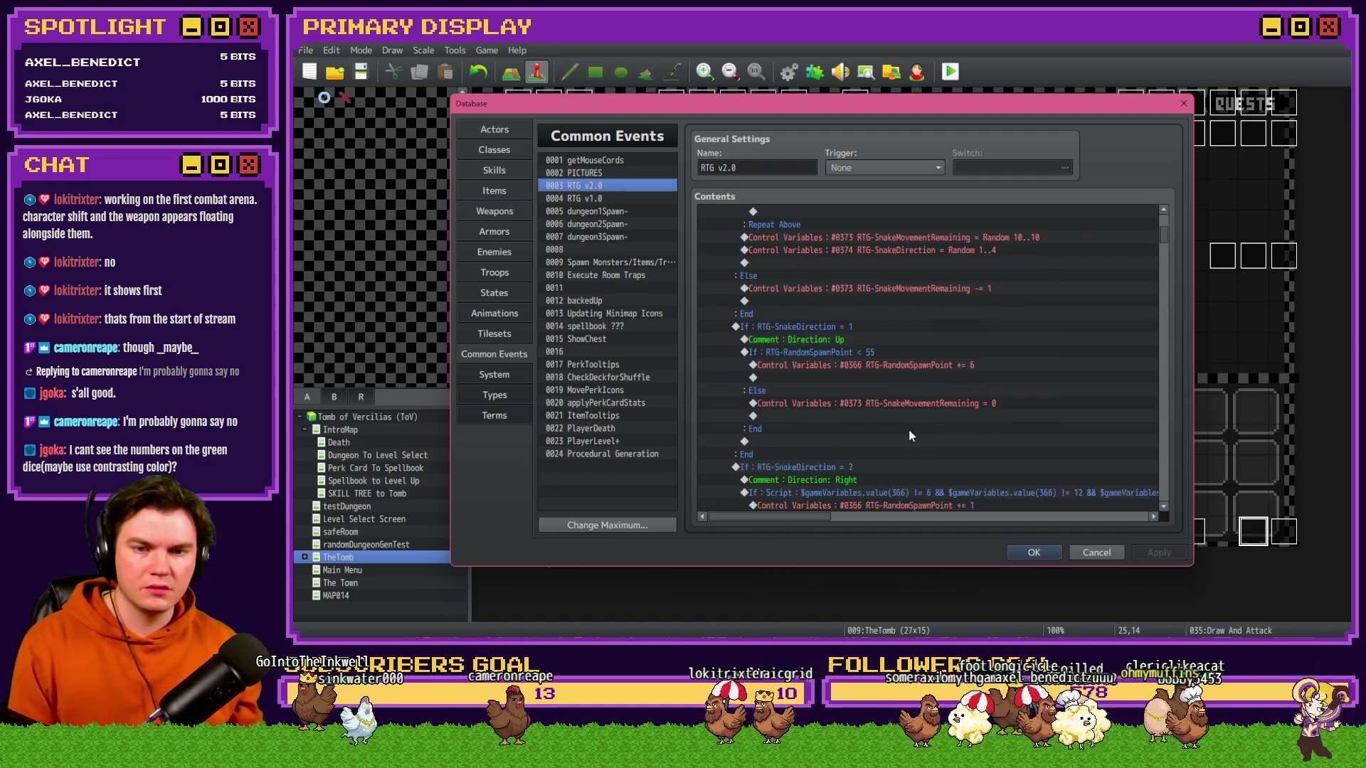
left_click_drag(1168, 246, 1187, 482)
scroll(1043, 446, "down", 1)
scroll(1043, 446, "up", 1)
- Review the RTG v1.0, Spawn Monsters/Items/Traps and Execute Room Traps common events, then close the Database
left_click(602, 198)
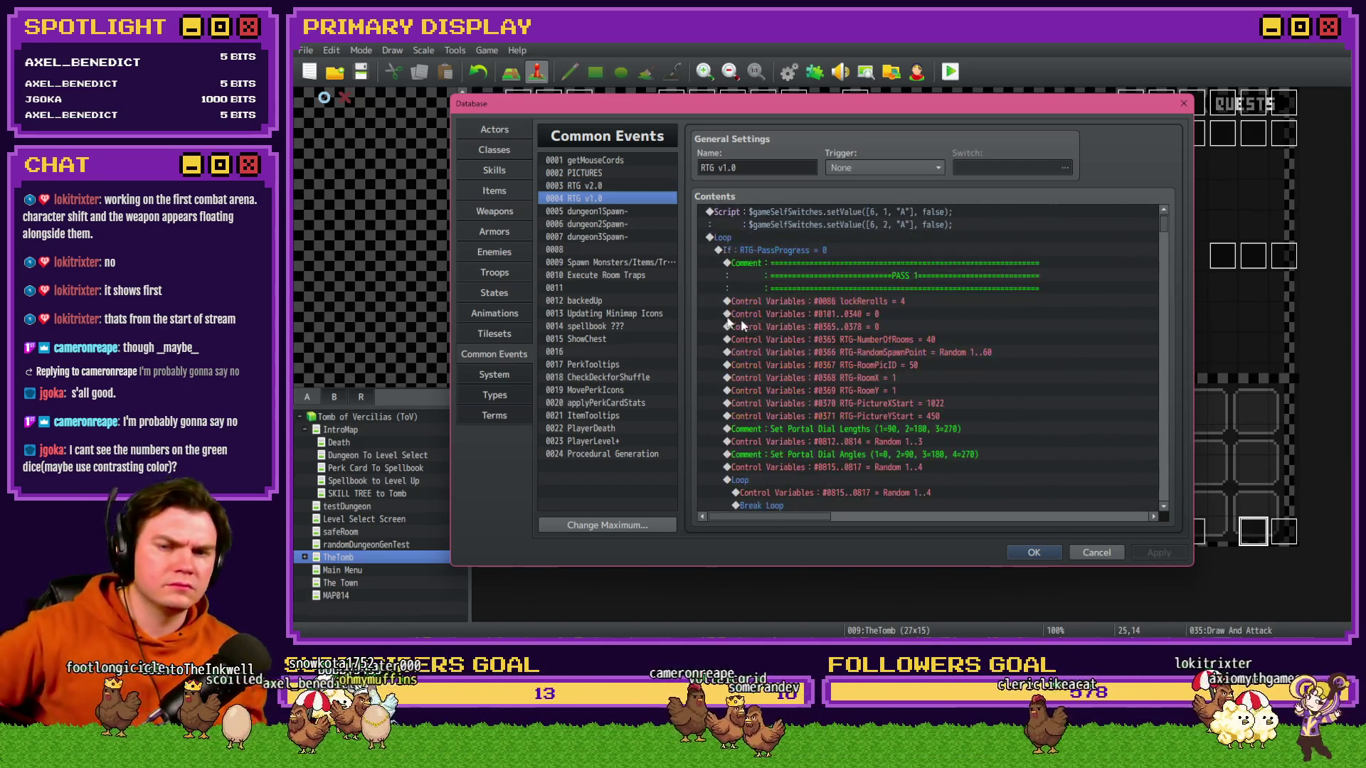
left_click(587, 258)
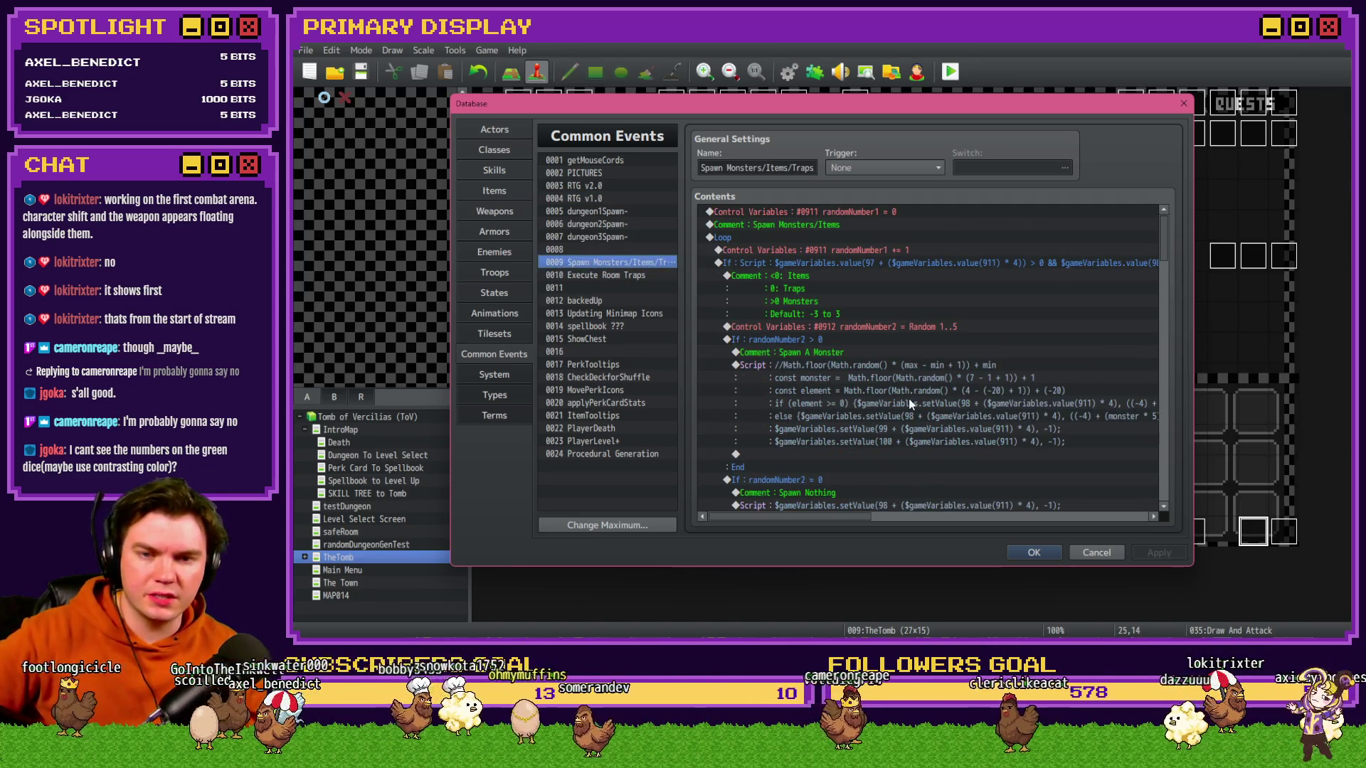
scroll(908, 401, "down", 10)
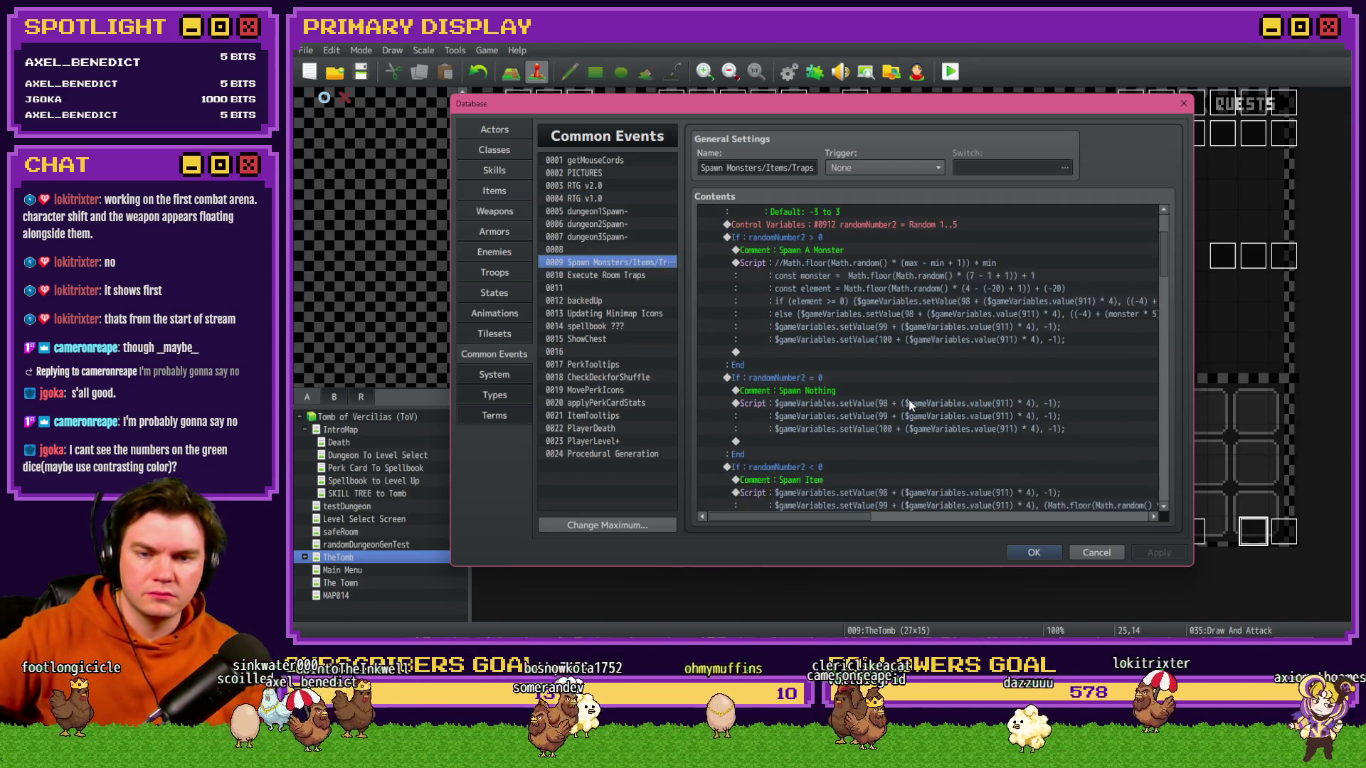
scroll(909, 403, "down", 5)
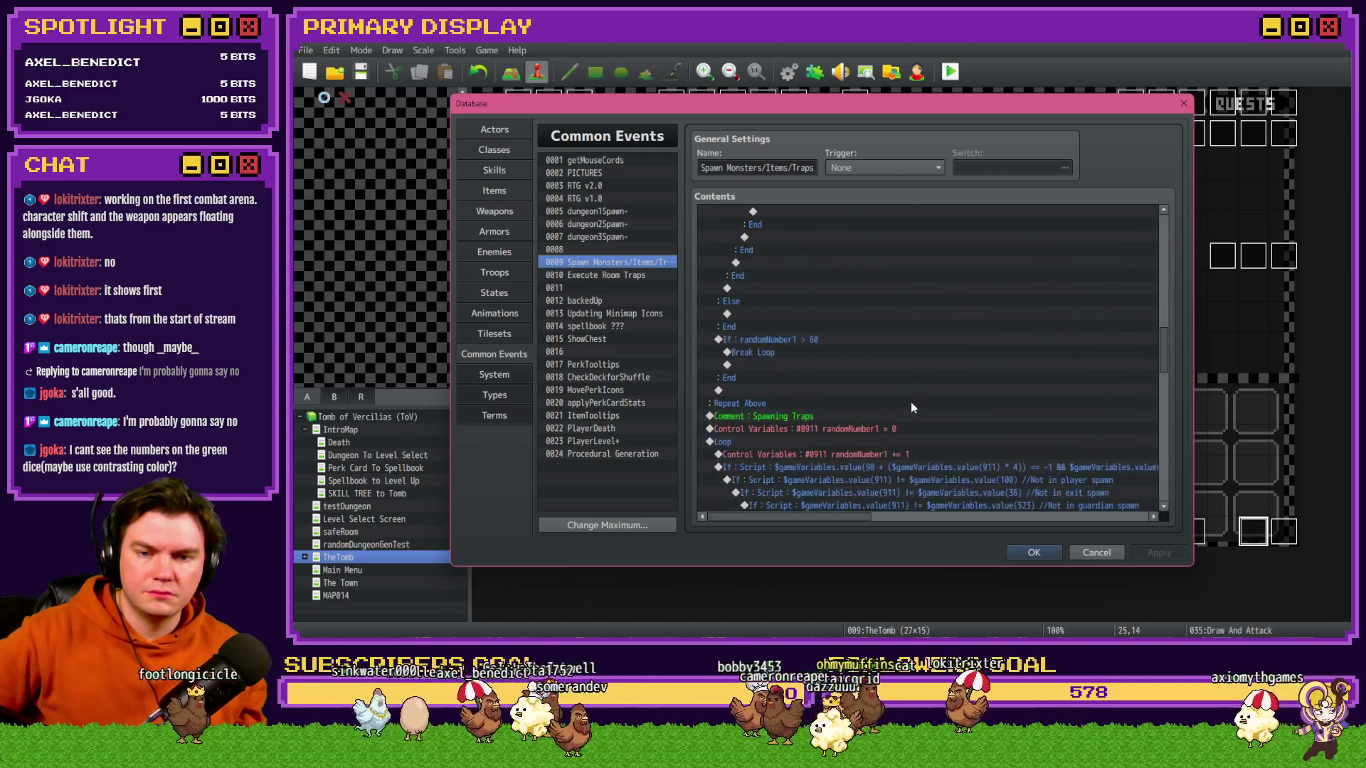
scroll(911, 403, "down", 10)
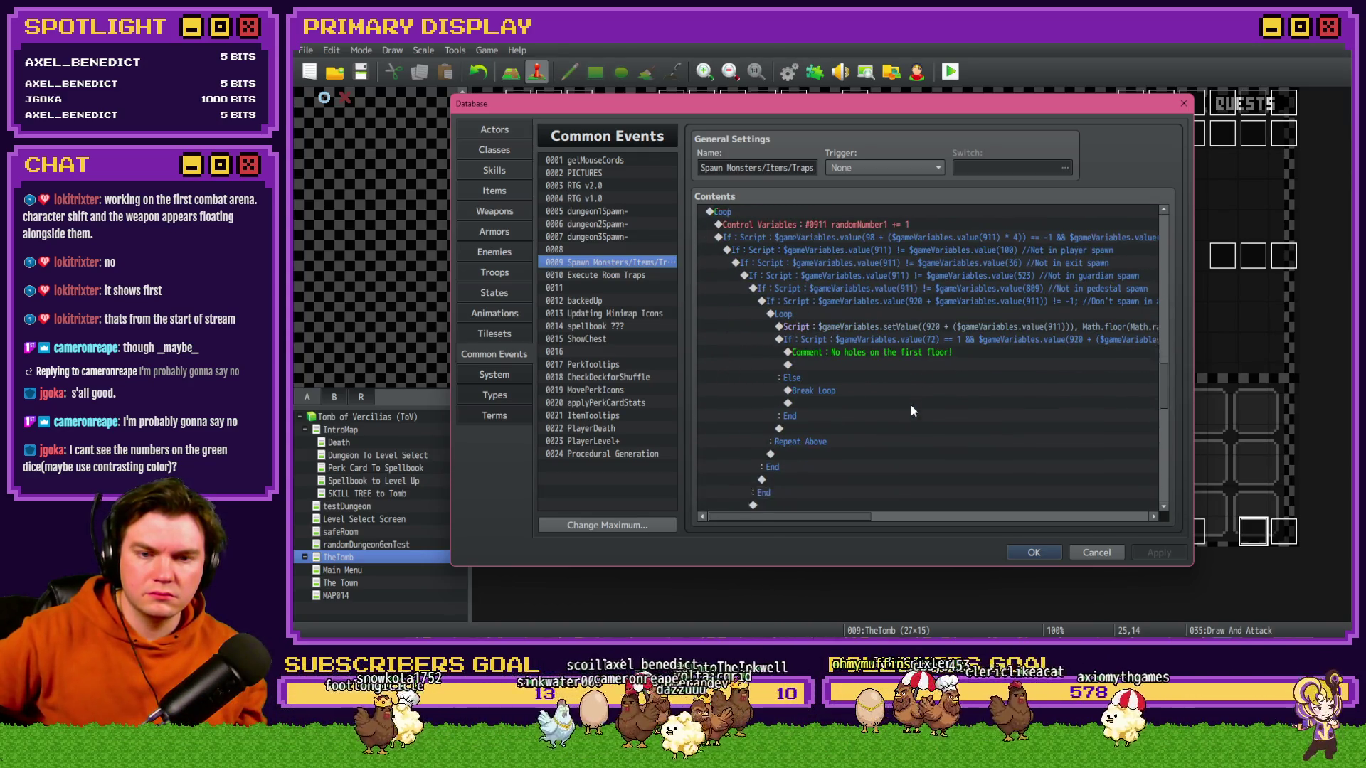
scroll(912, 402, "down", 3)
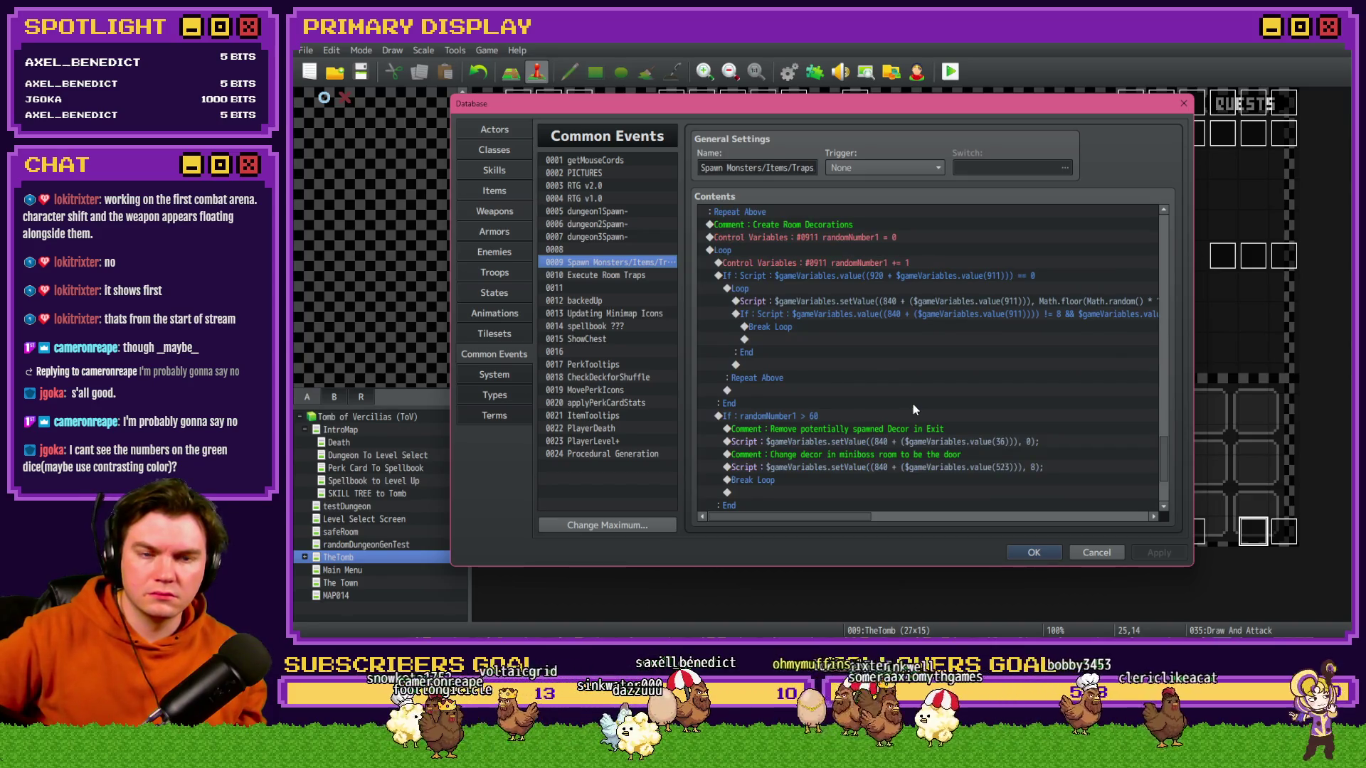
scroll(912, 402, "down", 3)
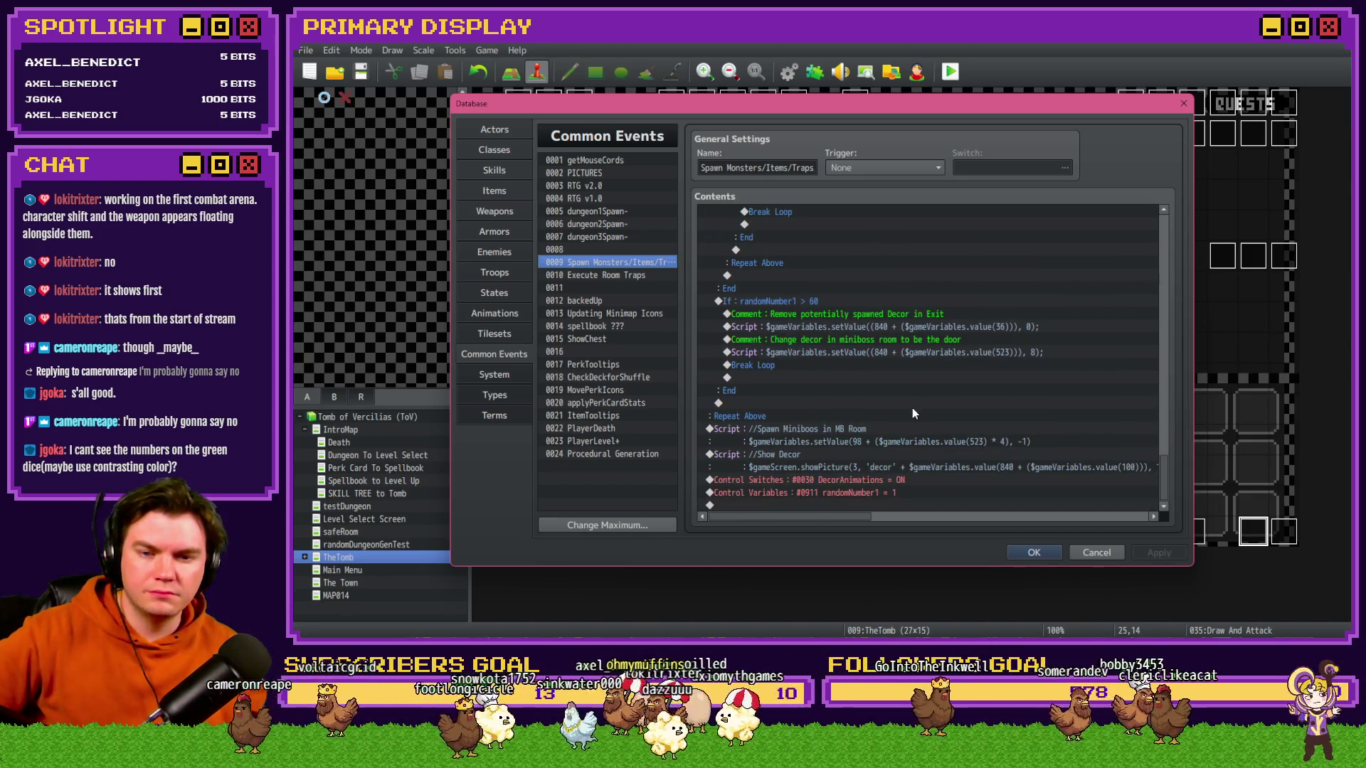
left_click(597, 274)
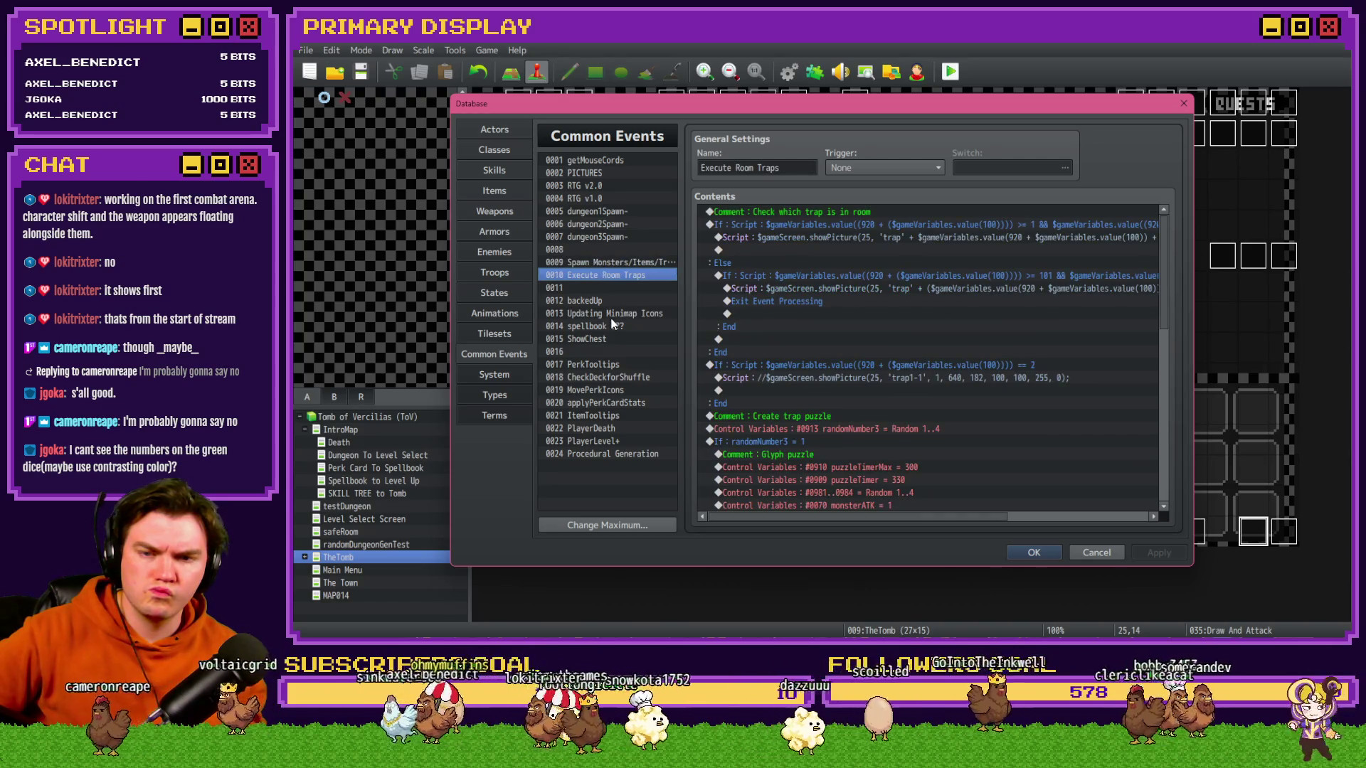
left_click(1096, 553)
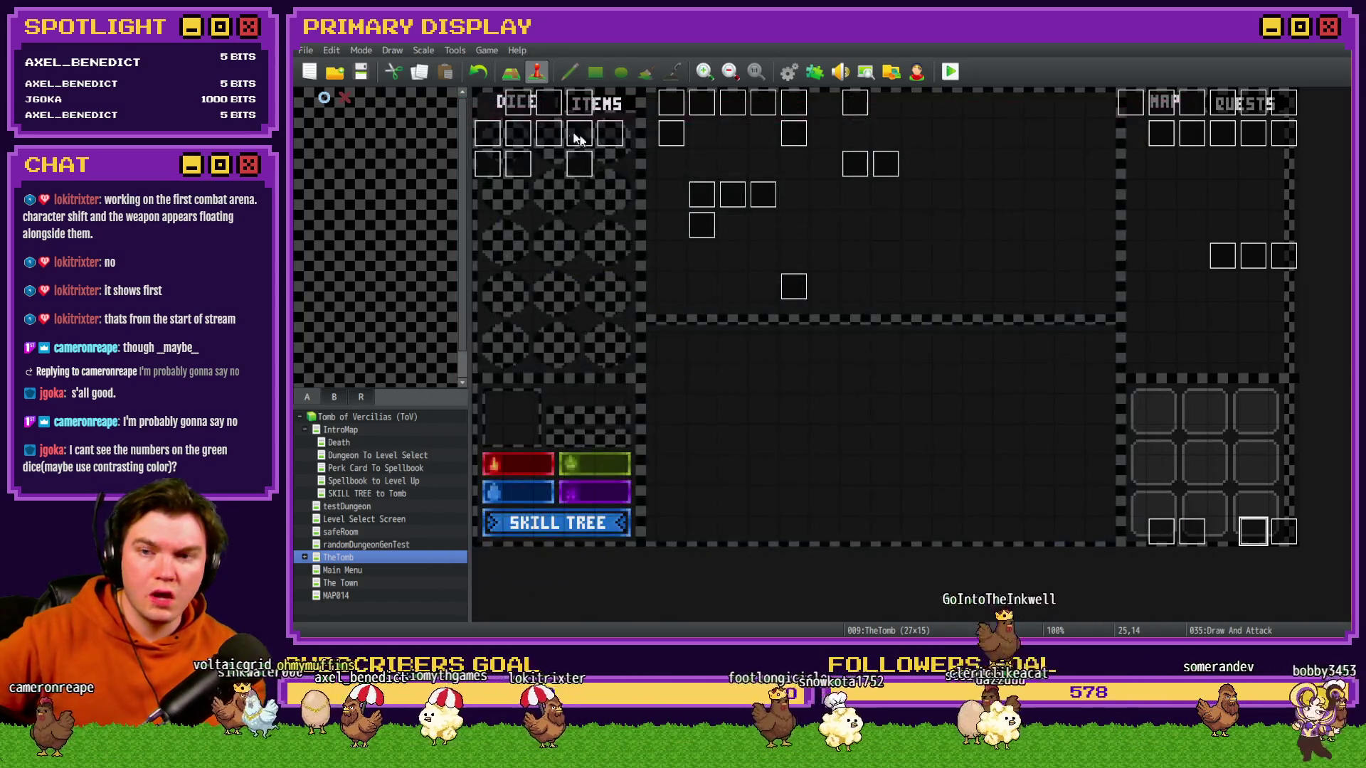
double_click(523, 105)
left_click(575, 163)
scroll(839, 320, "down", 3)
scroll(889, 377, "down", 12)
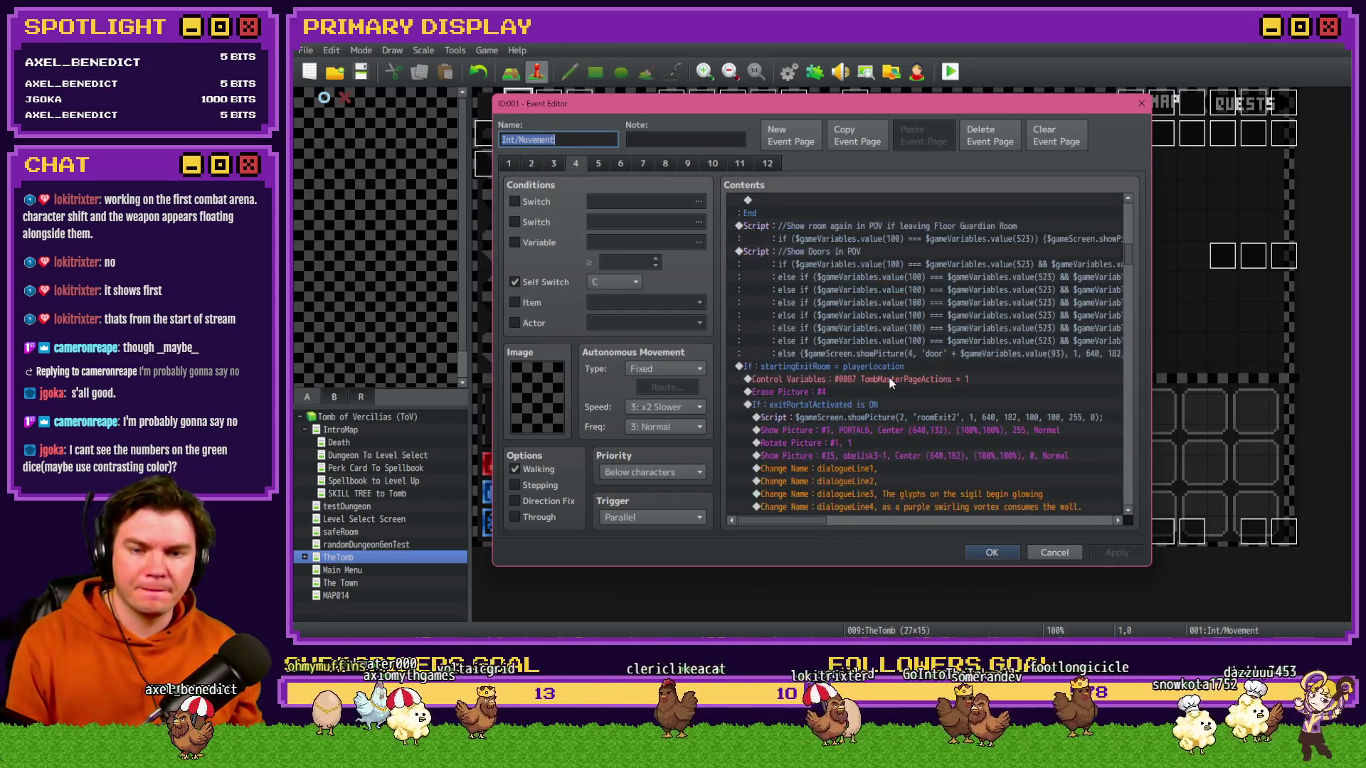
scroll(889, 378, "down", 10)
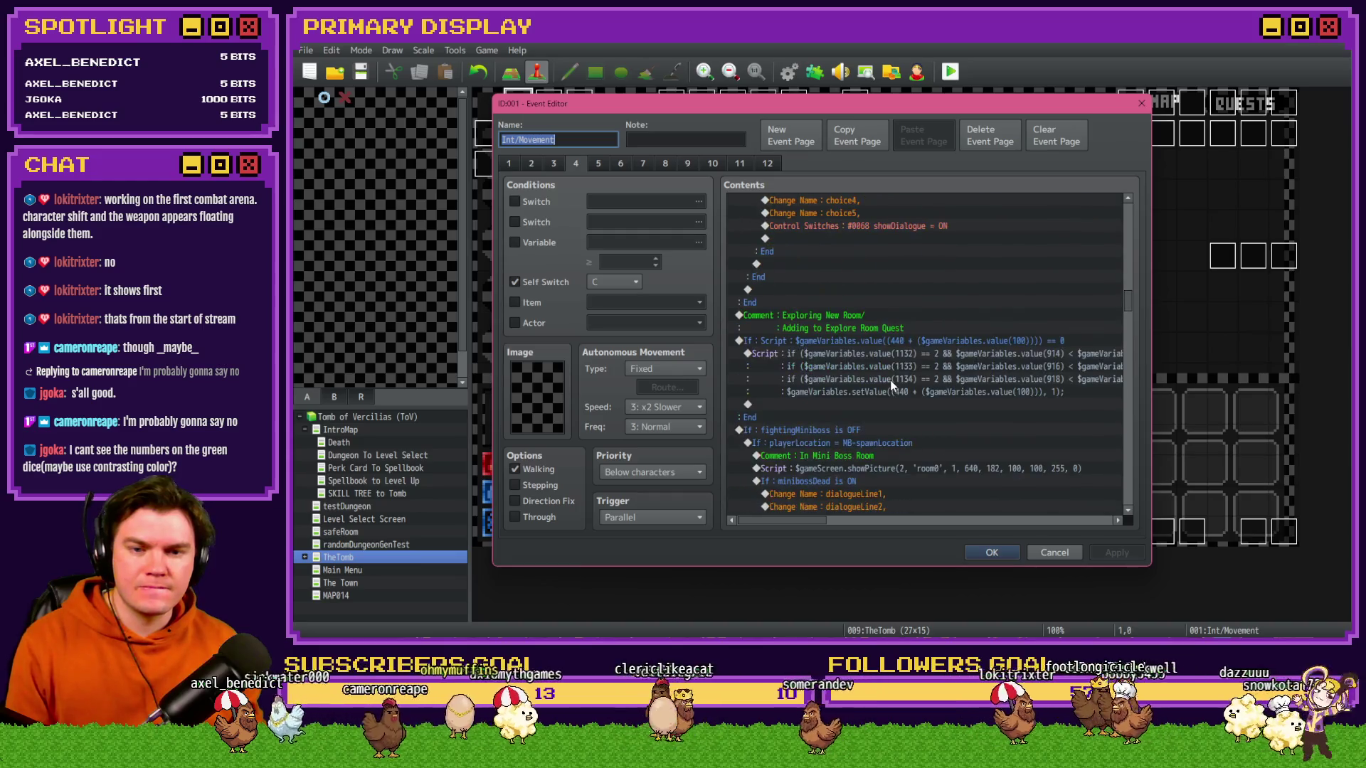
scroll(890, 384, "down", 10)
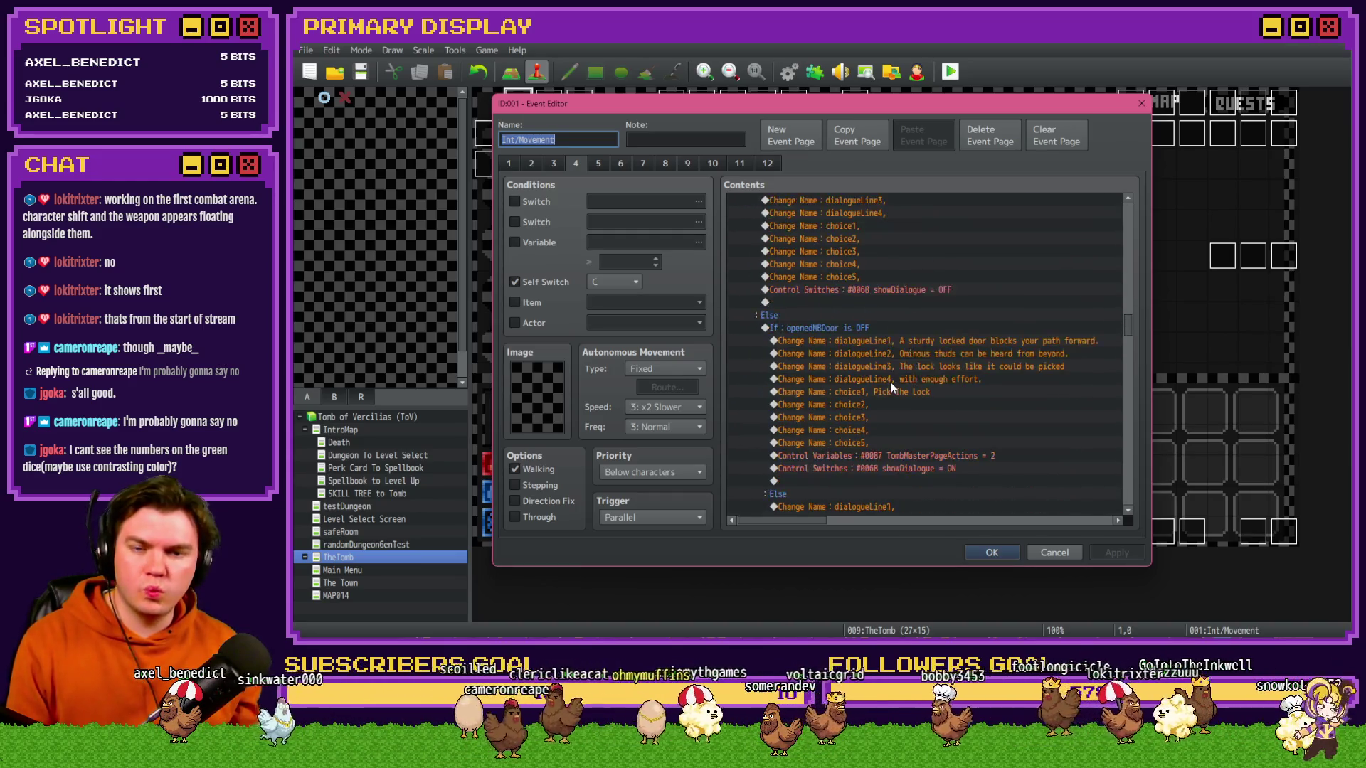
scroll(891, 387, "down", 10)
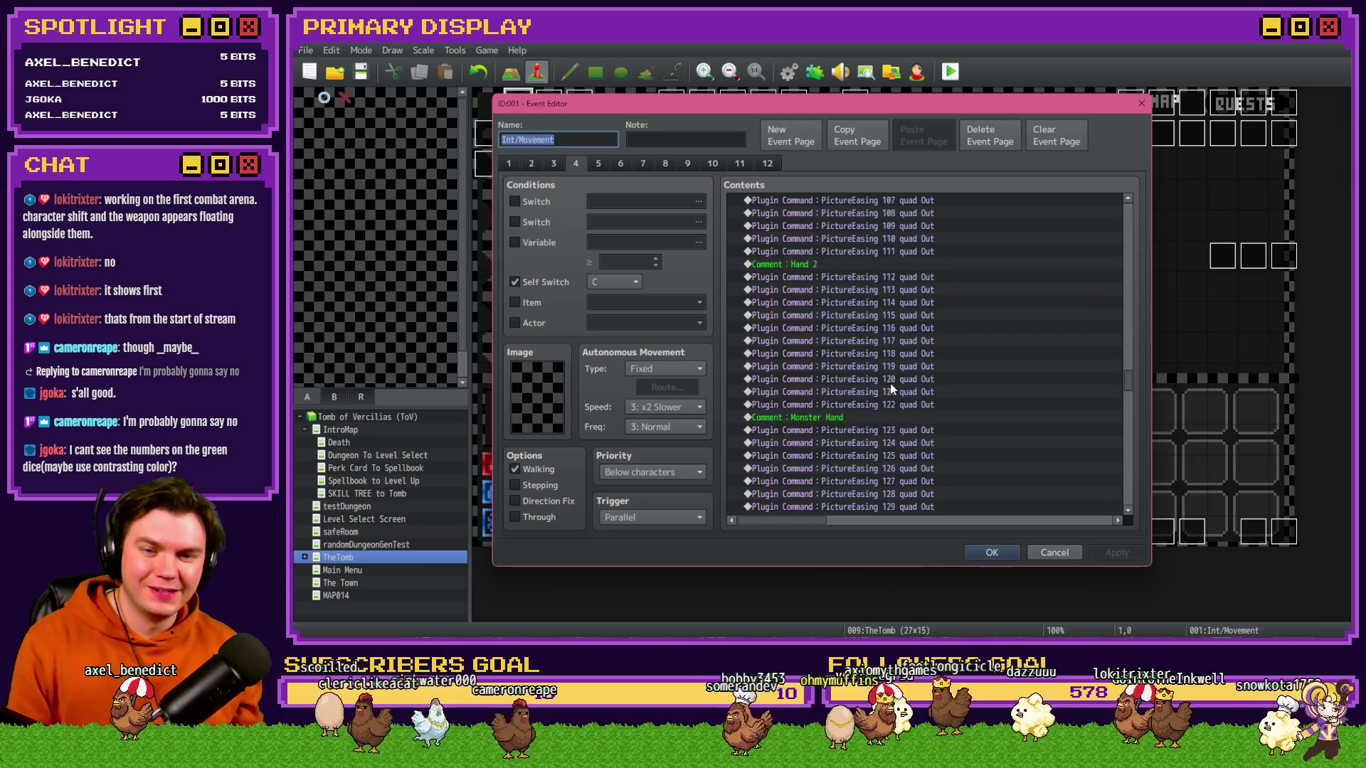
left_click(553, 164)
left_click(861, 356)
scroll(861, 390, "down", 10)
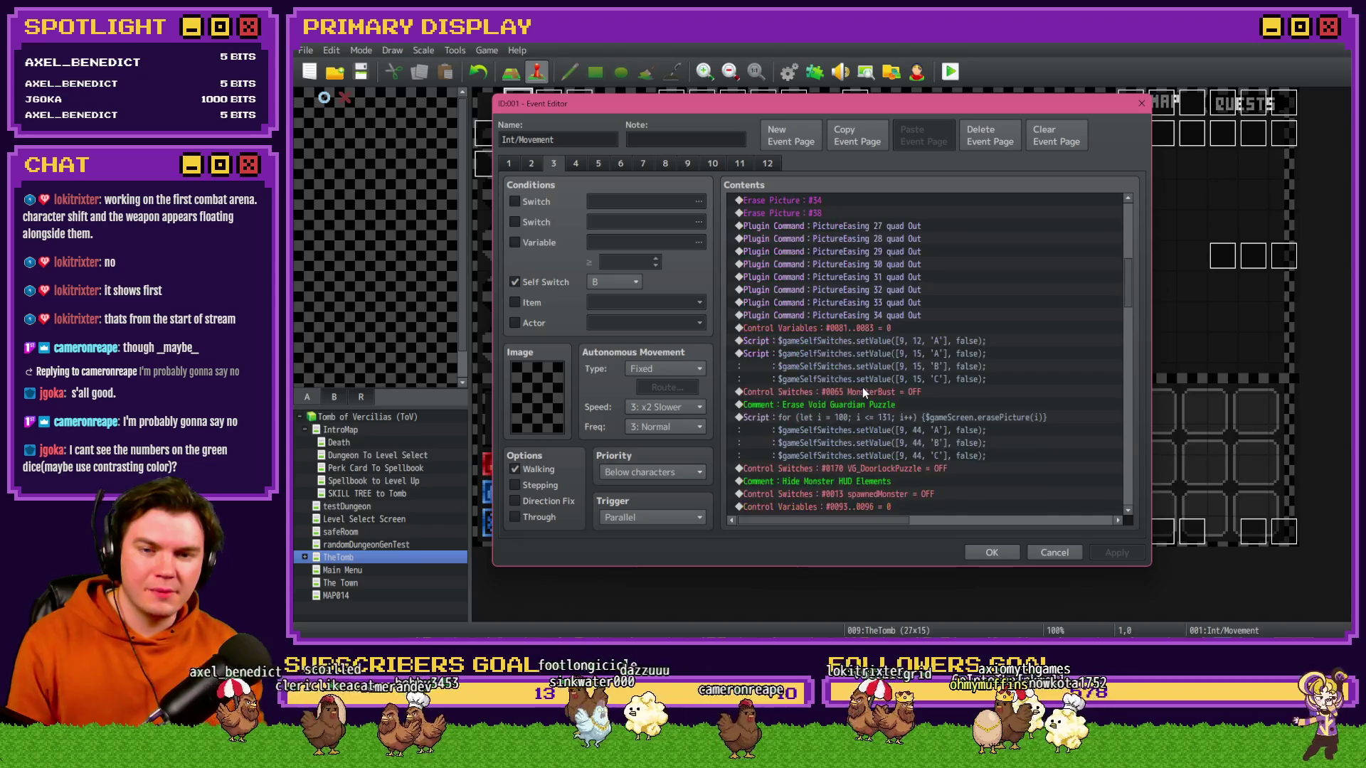
scroll(862, 389, "down", 10)
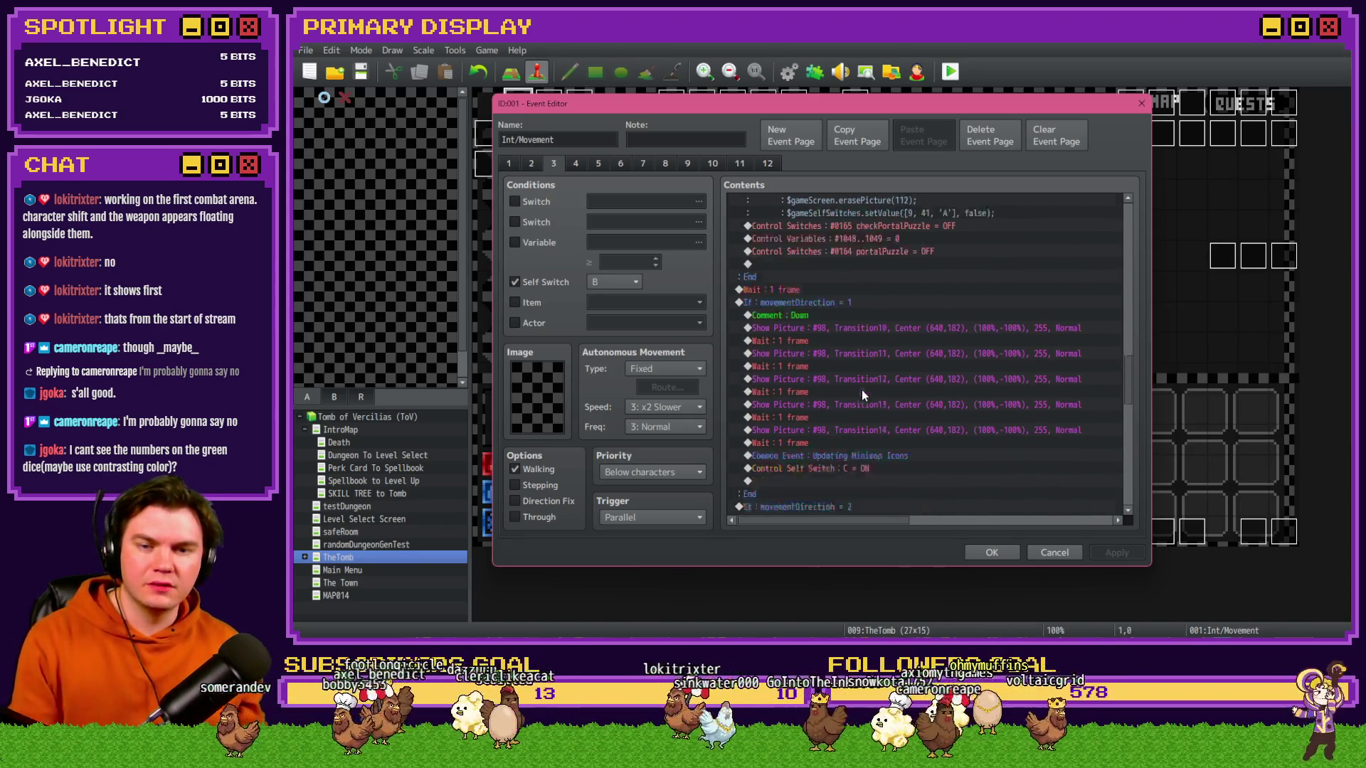
scroll(861, 390, "down", 5)
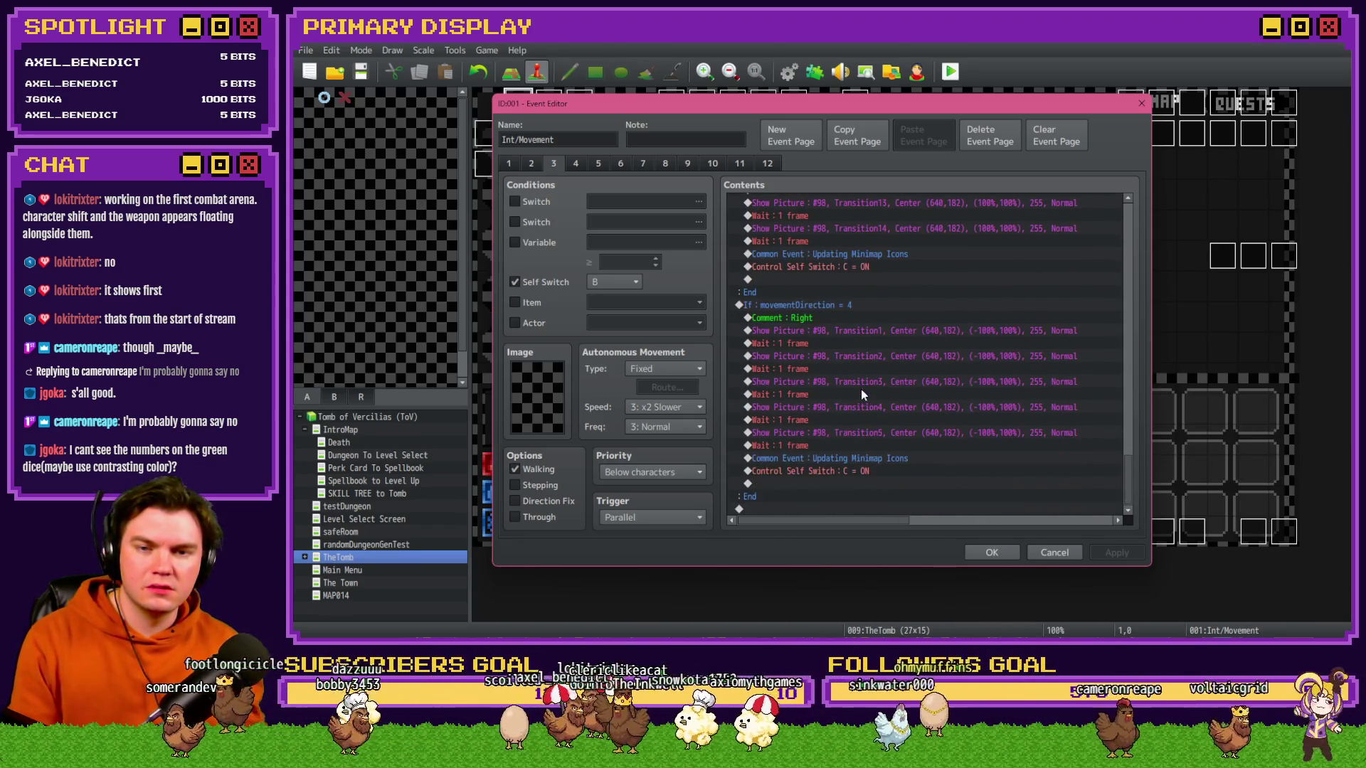
key("Escape")
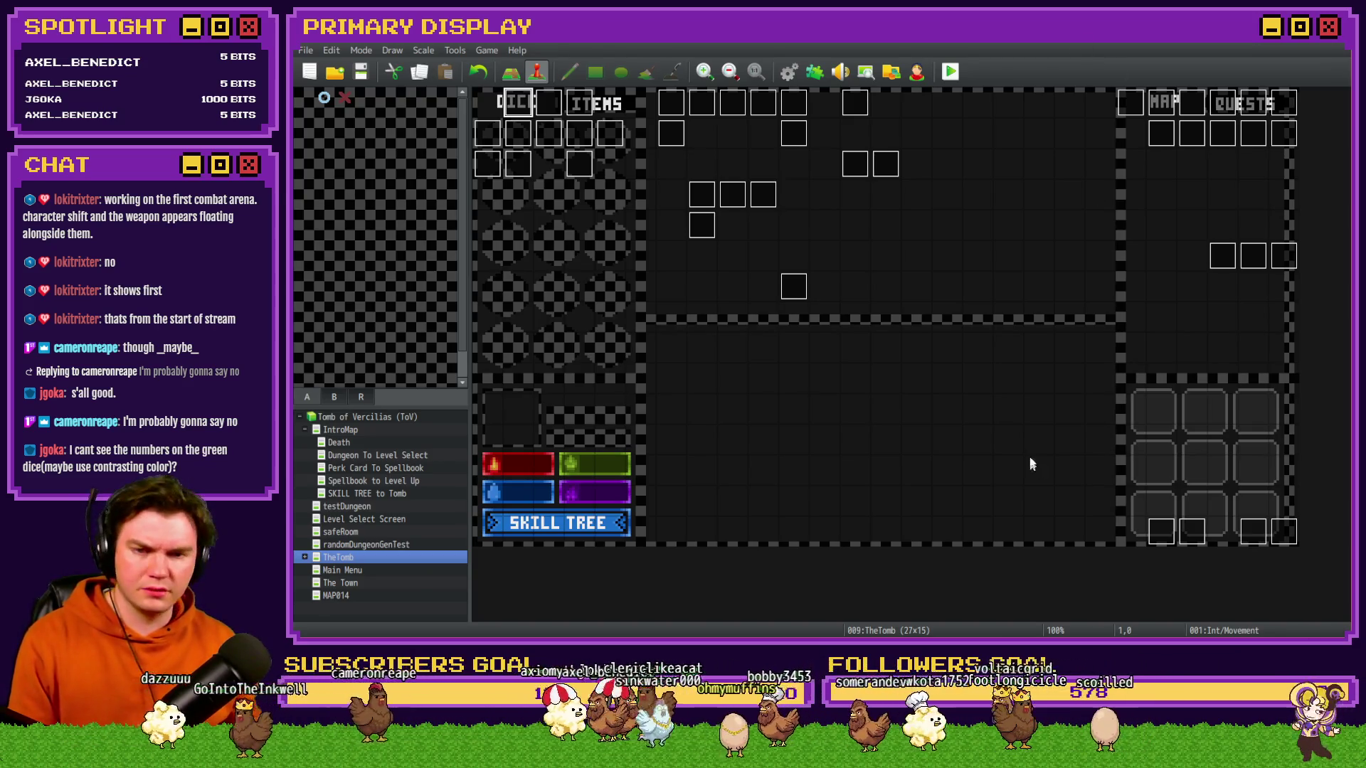
- Re-edit the $gameVariables.value(1140) script condition on page 2 of the Draw And Attack event
double_click(1253, 532)
left_click(532, 164)
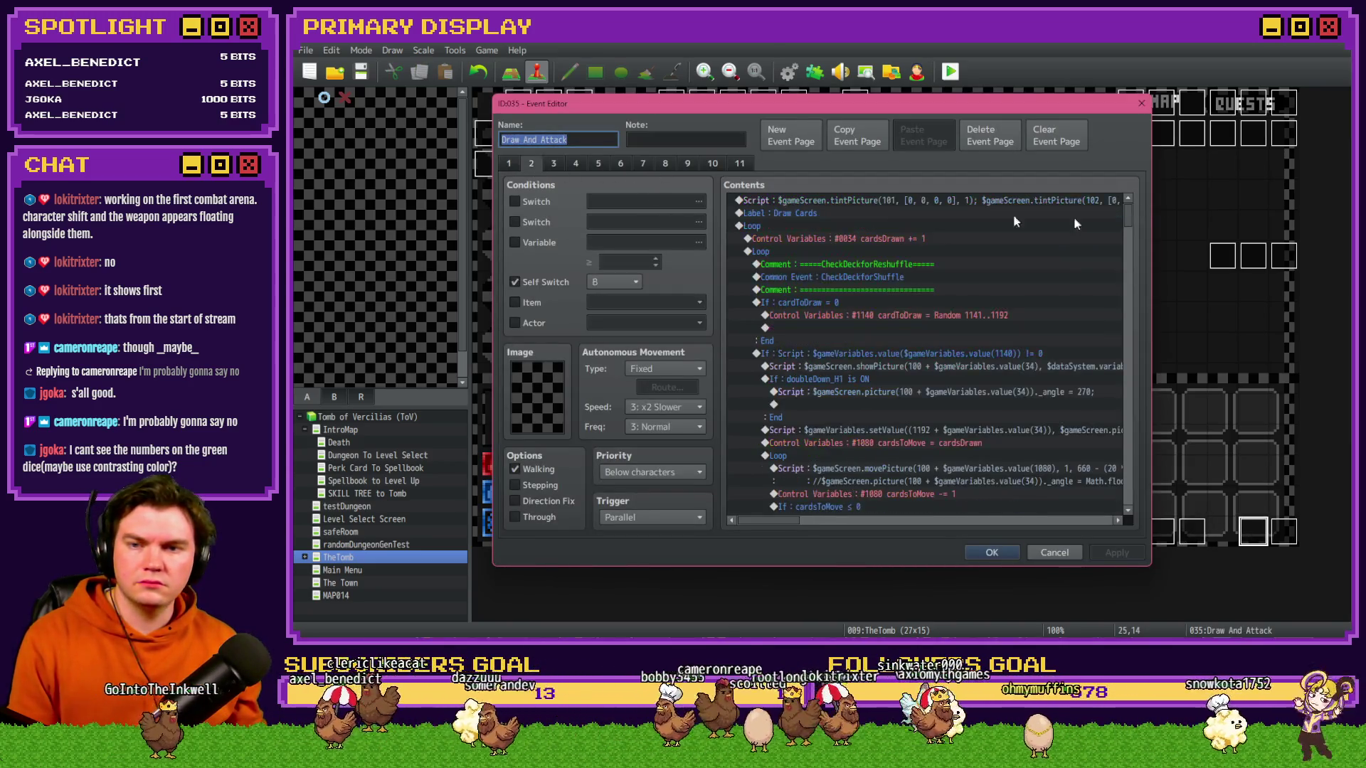
scroll(1127, 218, "down", 6)
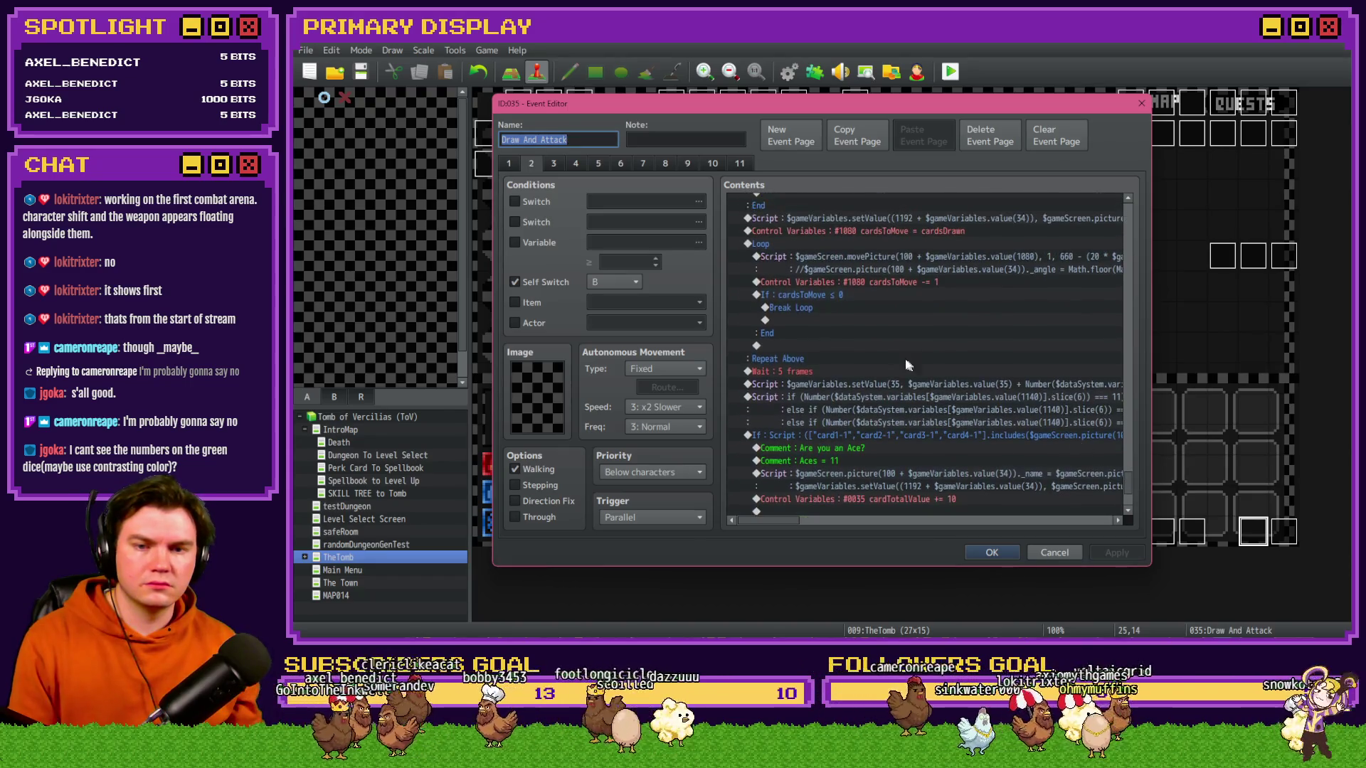
scroll(911, 404, "up", 5)
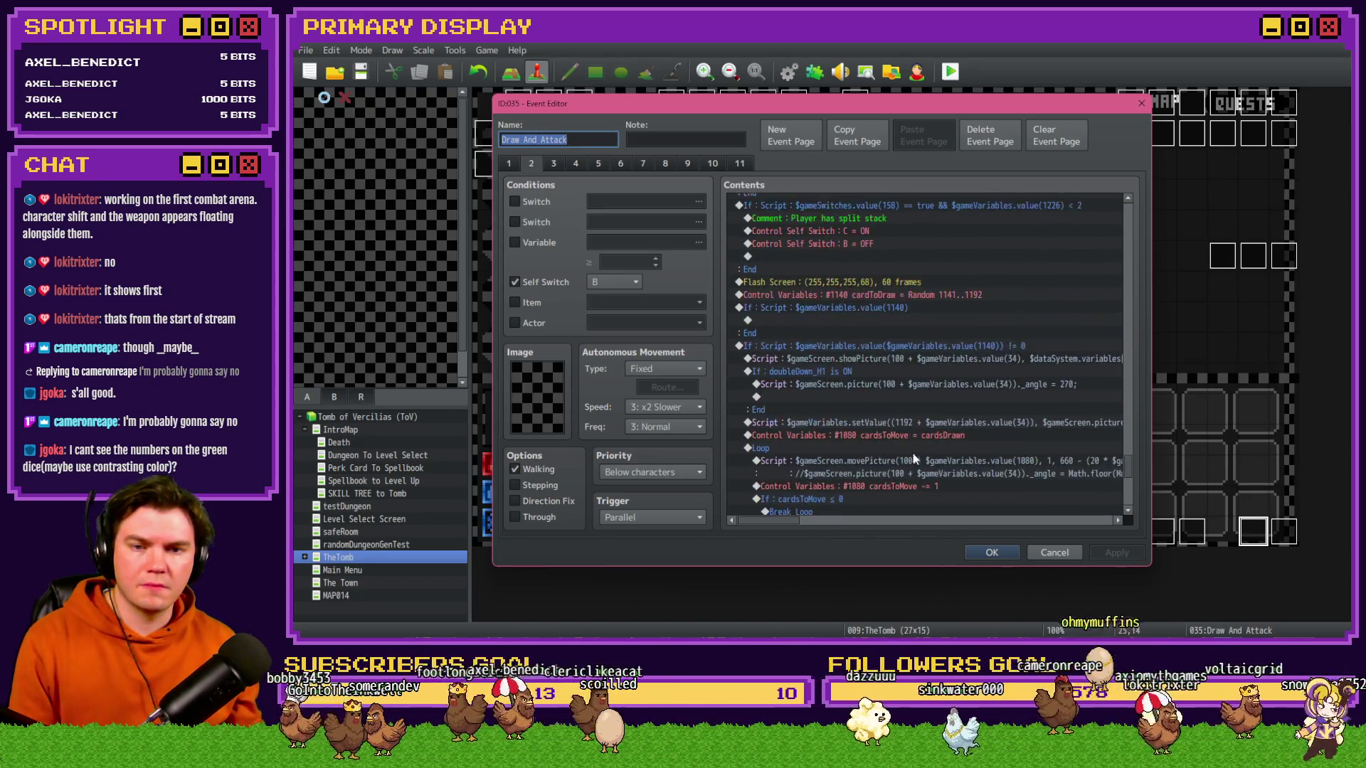
double_click(886, 307)
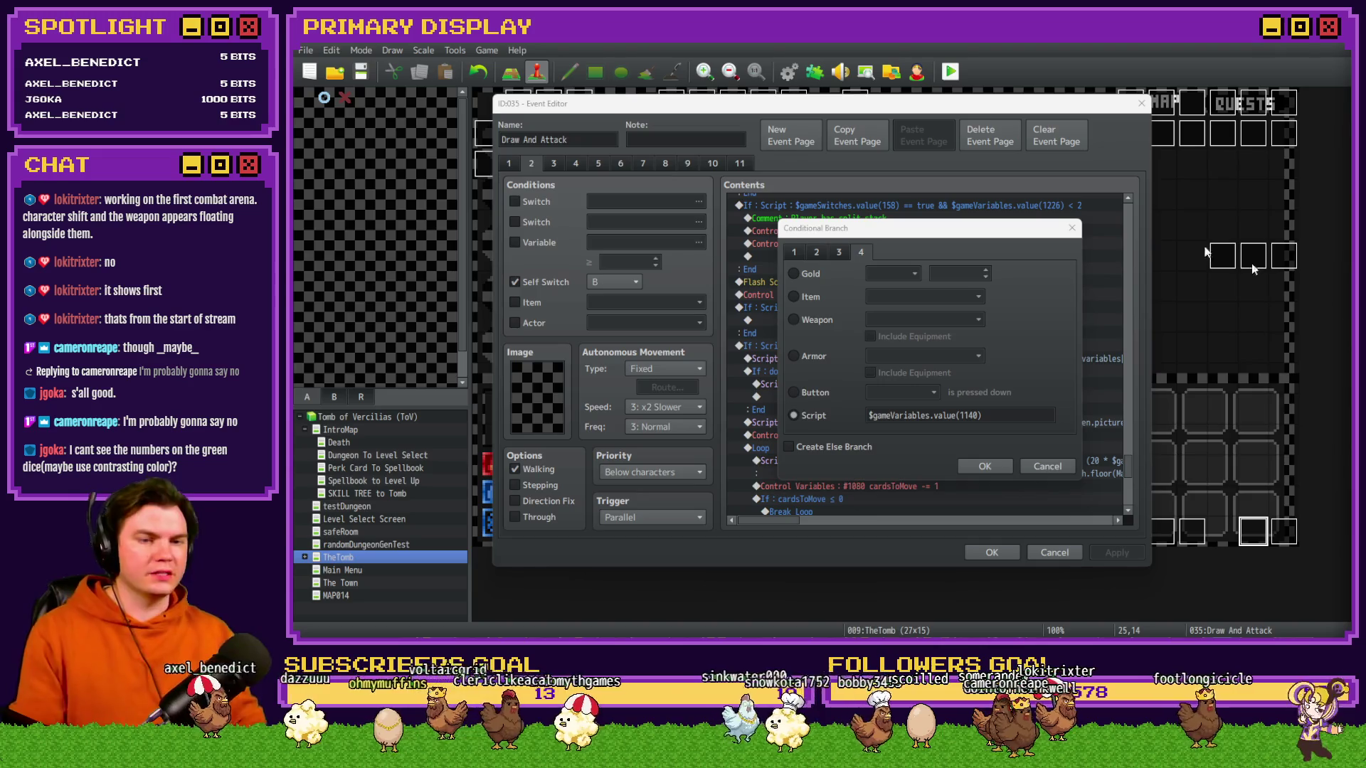
left_click(984, 466)
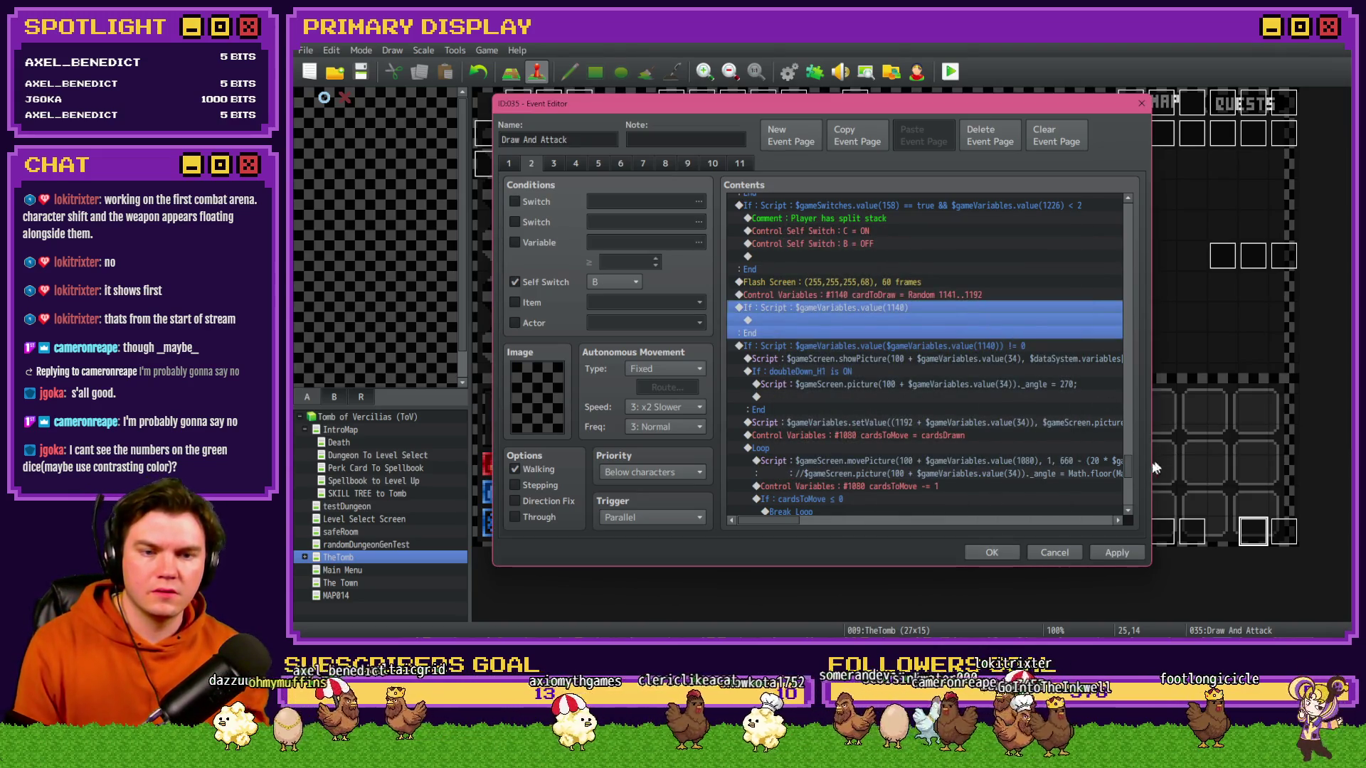
scroll(1134, 450, "up", 3)
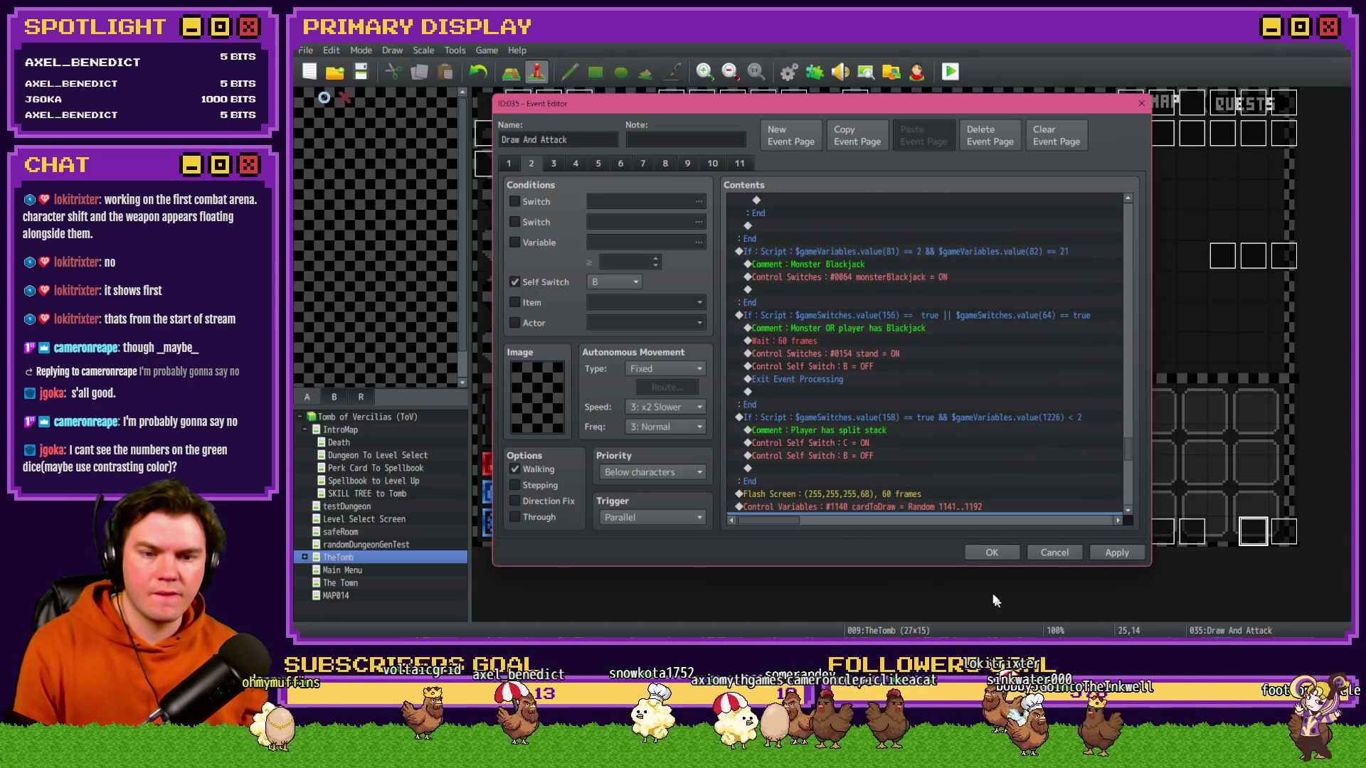
- Save the event and open the RTG v2.0 common event in the Database
left_click(992, 553)
left_click(789, 71)
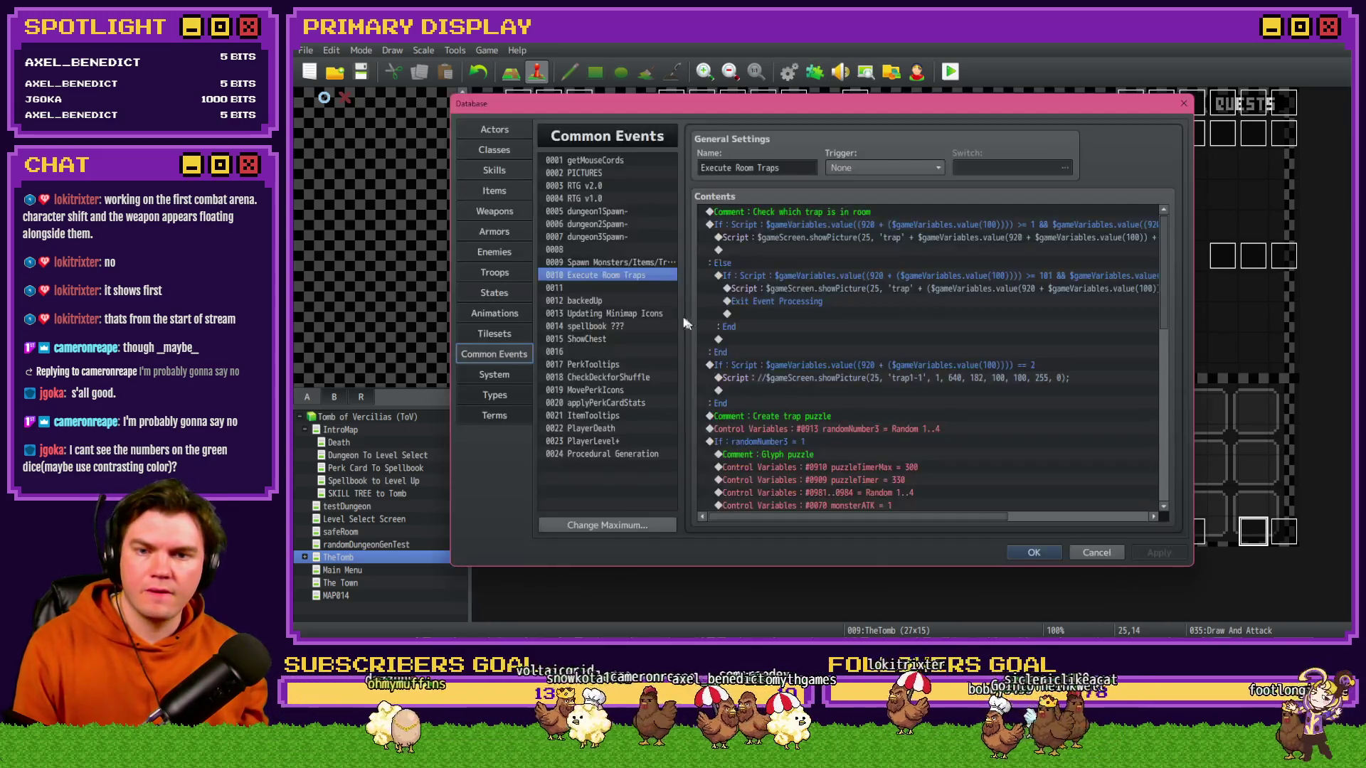
left_click(602, 173)
left_click(598, 185)
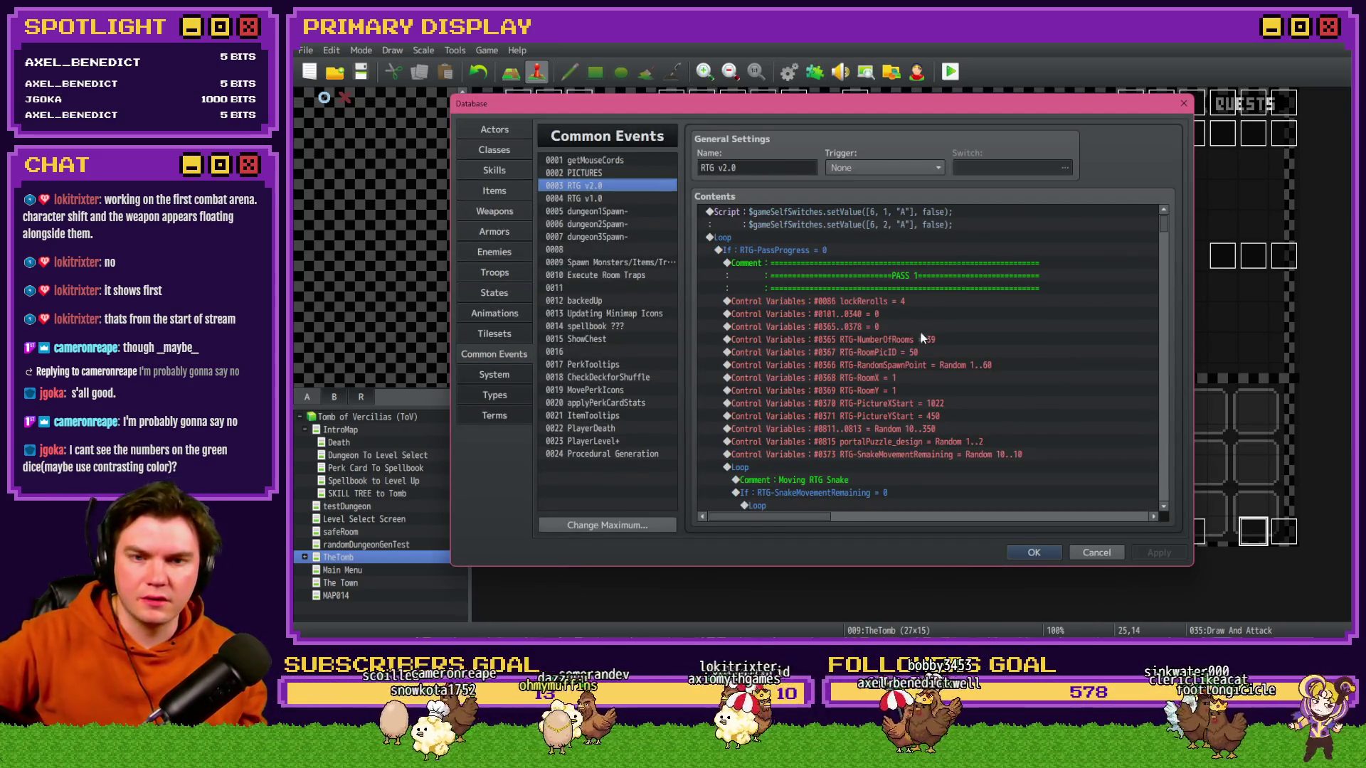
- Scroll through RTG v2.0's contents to the end, then close the Database
scroll(916, 350, "down", 10)
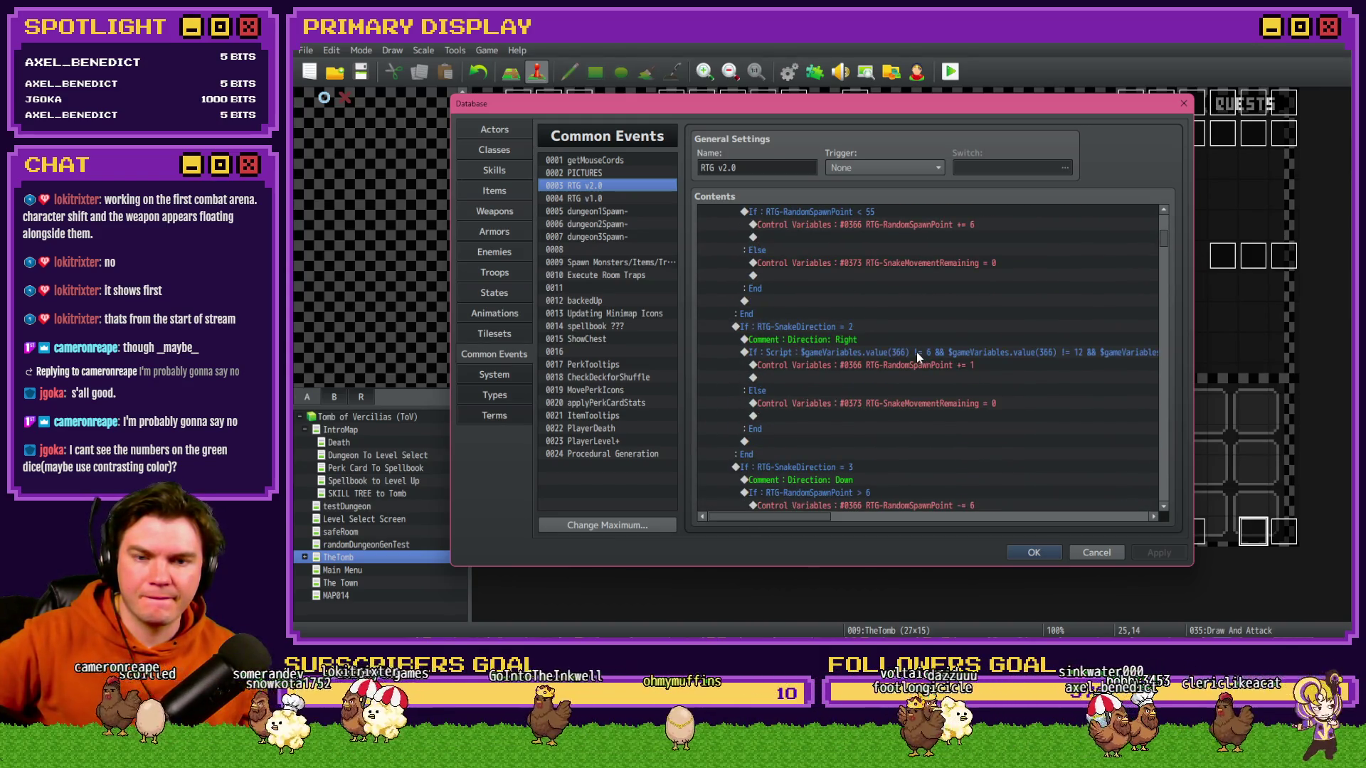
scroll(918, 353, "down", 5)
scroll(919, 352, "down", 8)
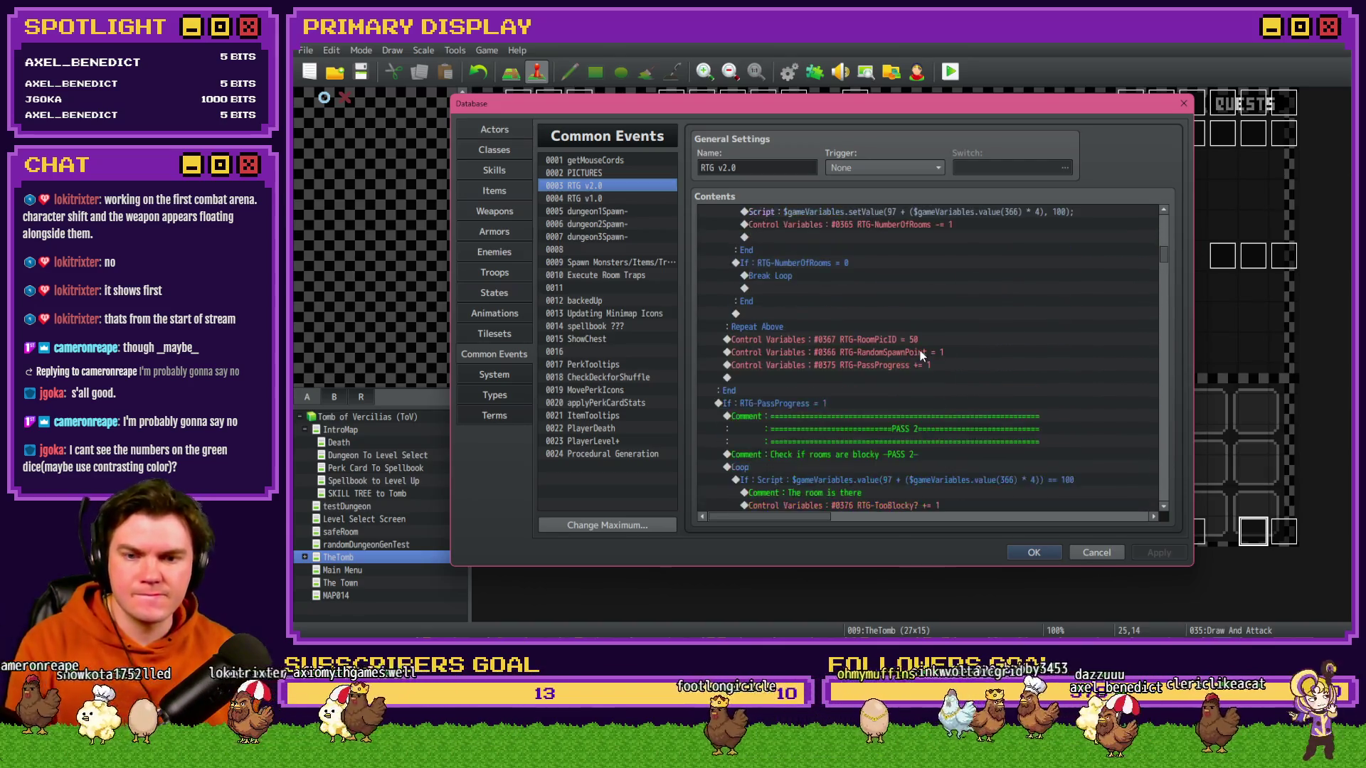
scroll(918, 357, "down", 4)
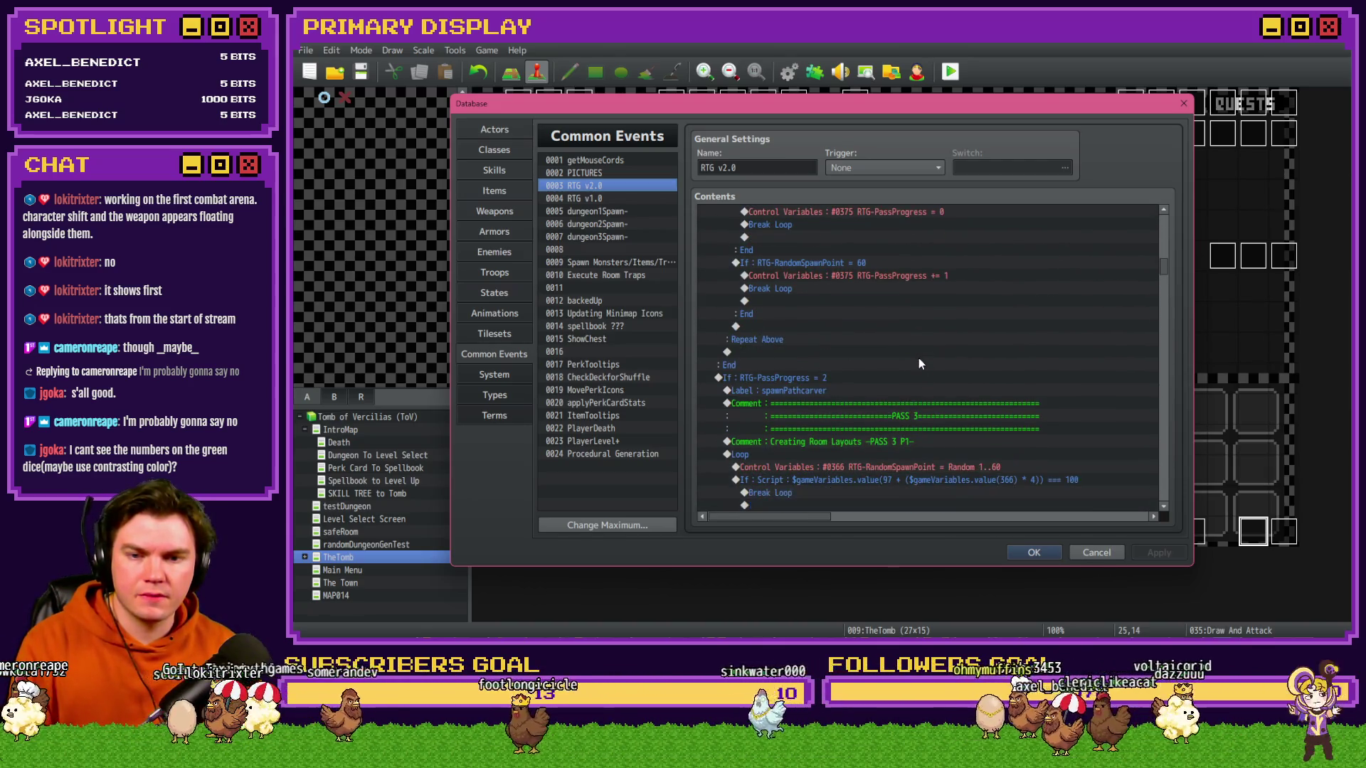
scroll(919, 359, "down", 10)
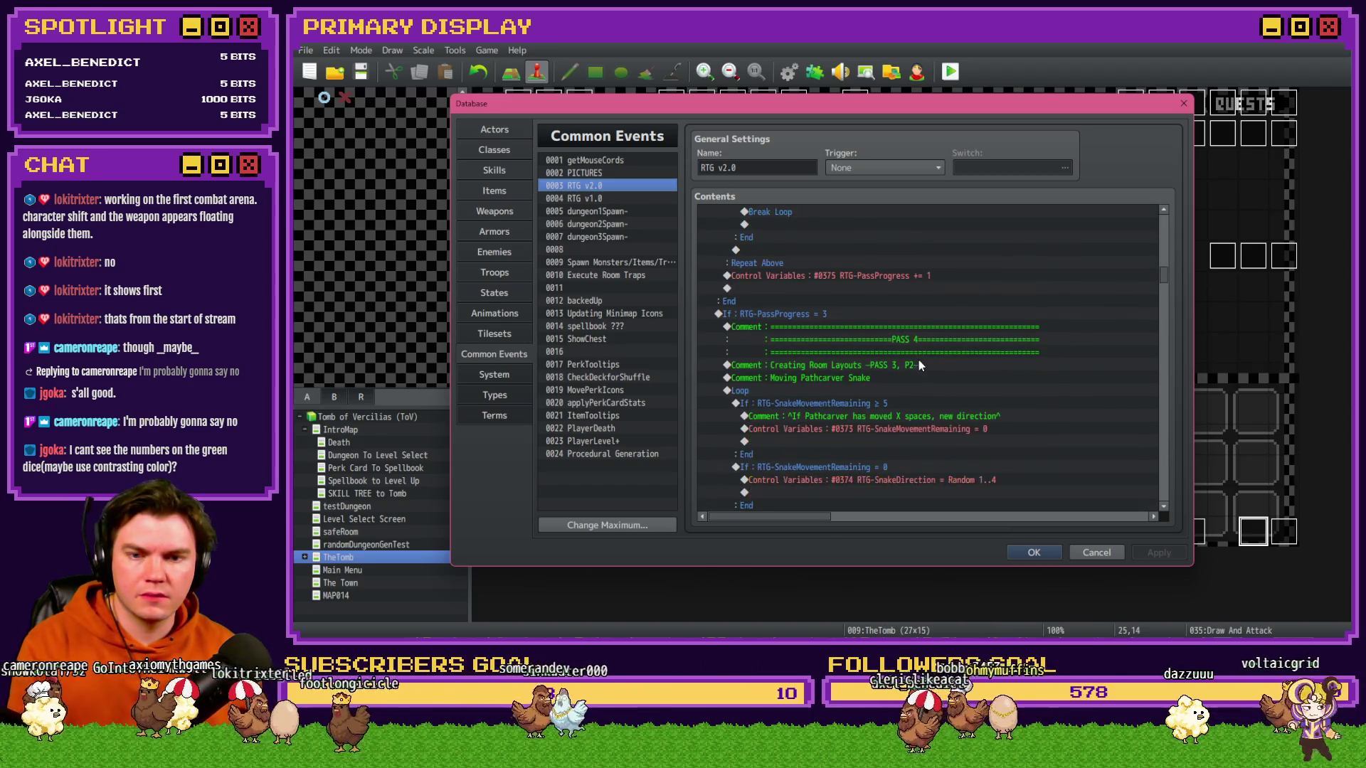
scroll(919, 361, "down", 10)
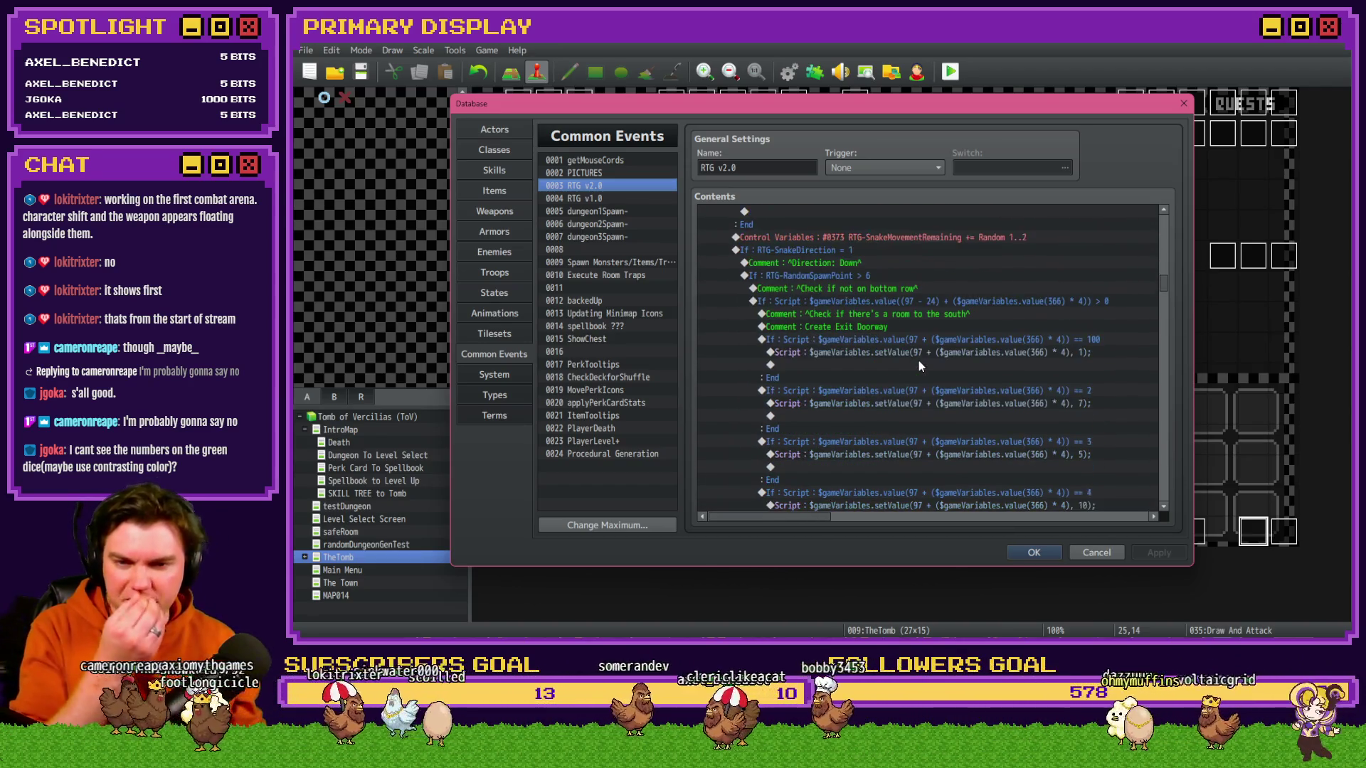
scroll(917, 363, "down", 10)
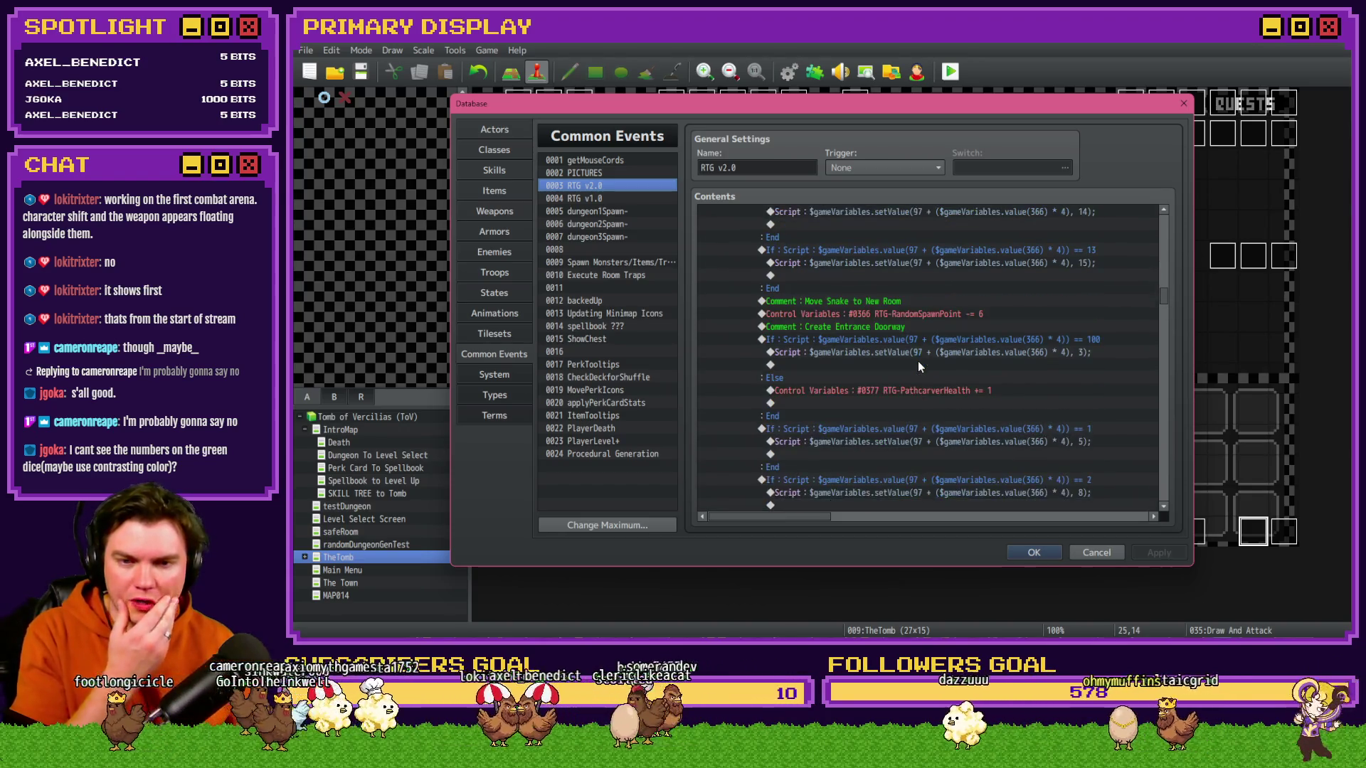
scroll(919, 363, "down", 10)
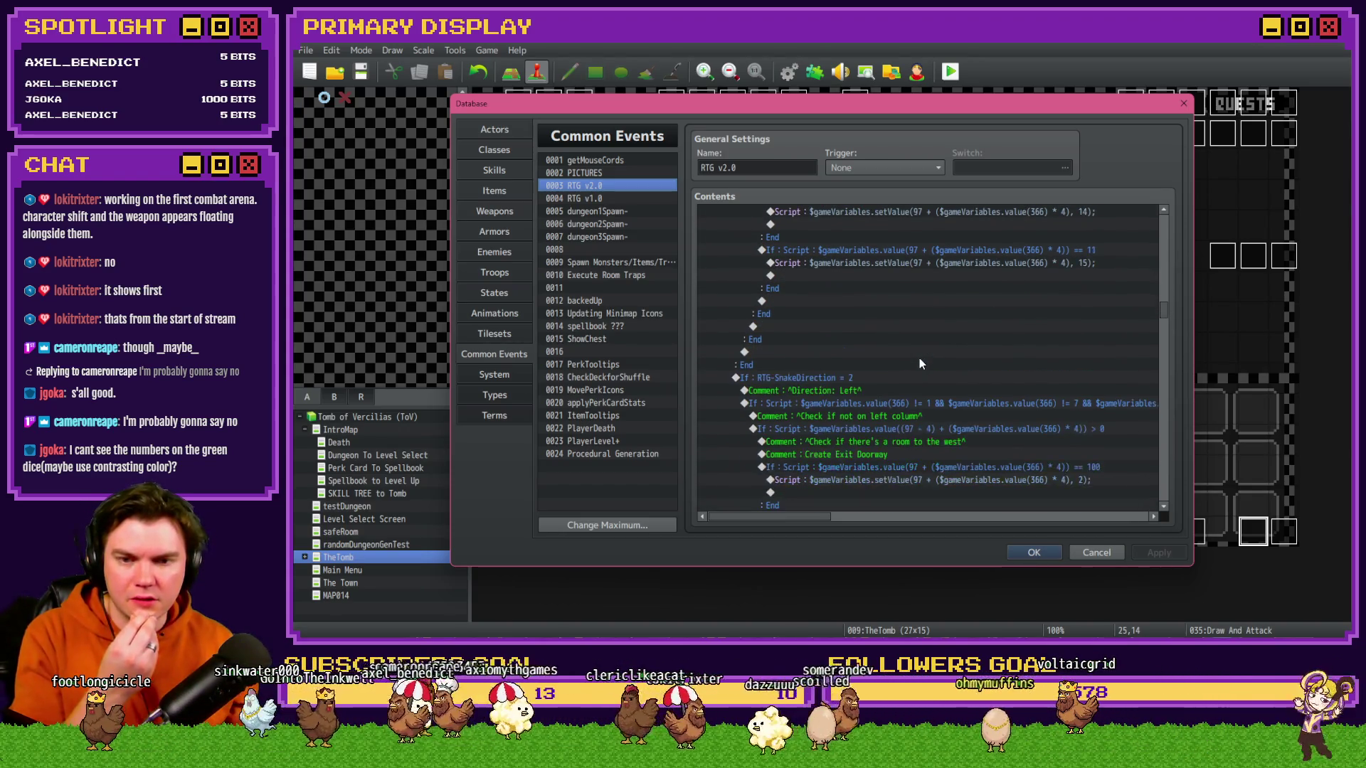
scroll(921, 363, "down", 10)
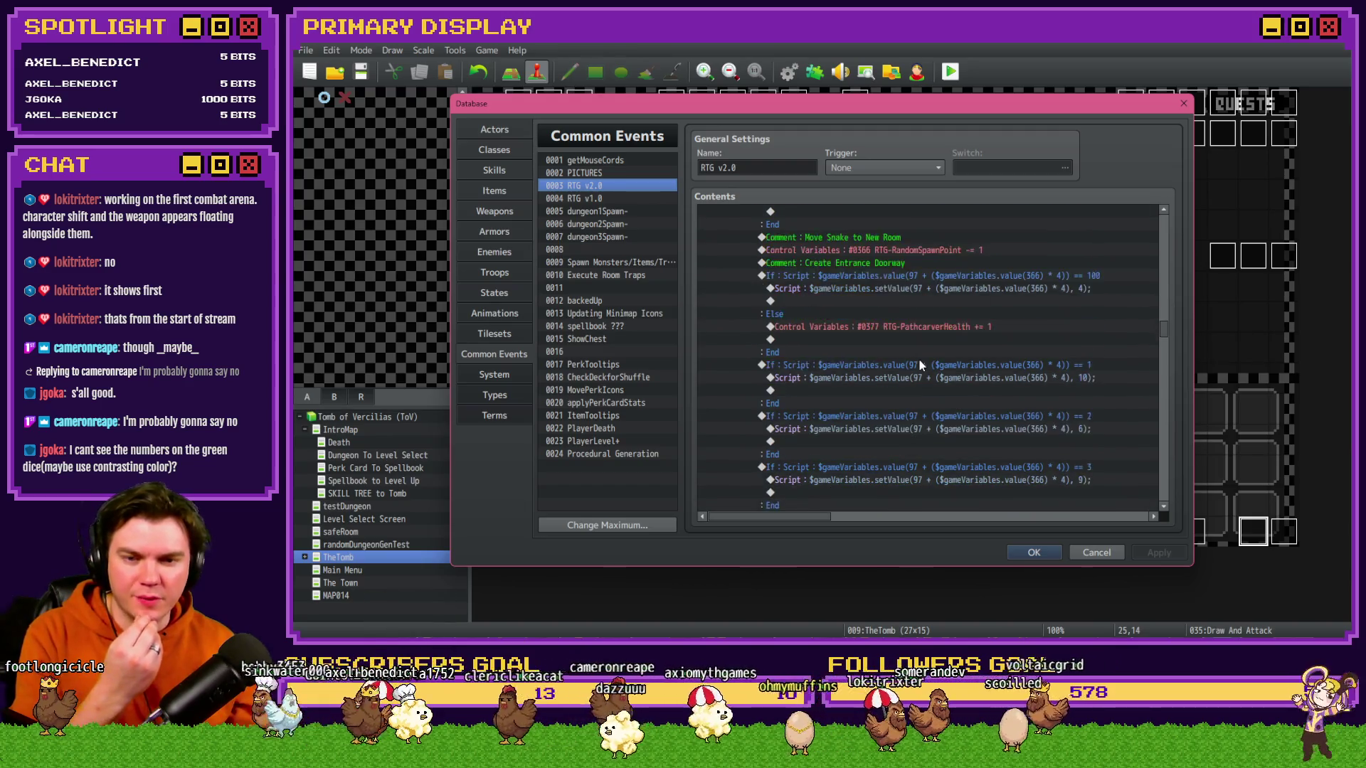
scroll(918, 358, "down", 10)
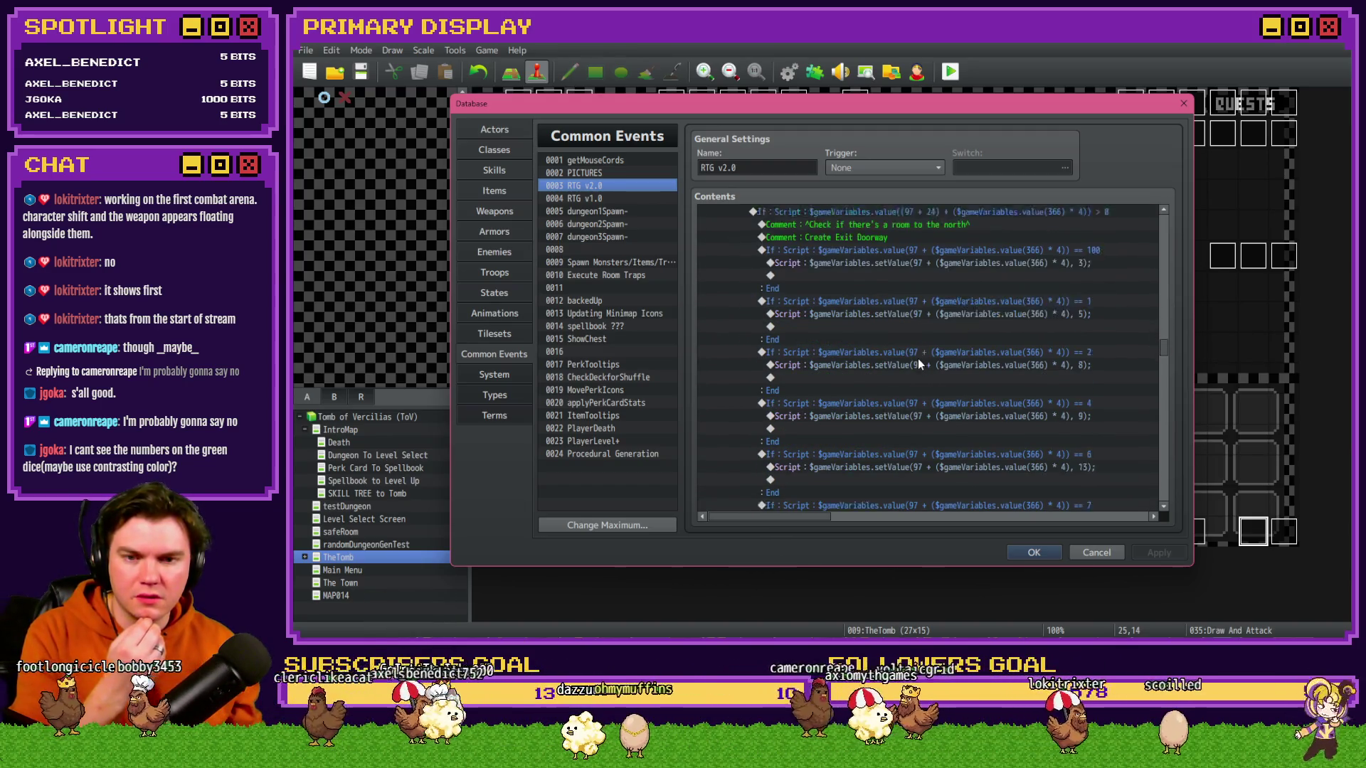
scroll(918, 366, "down", 8)
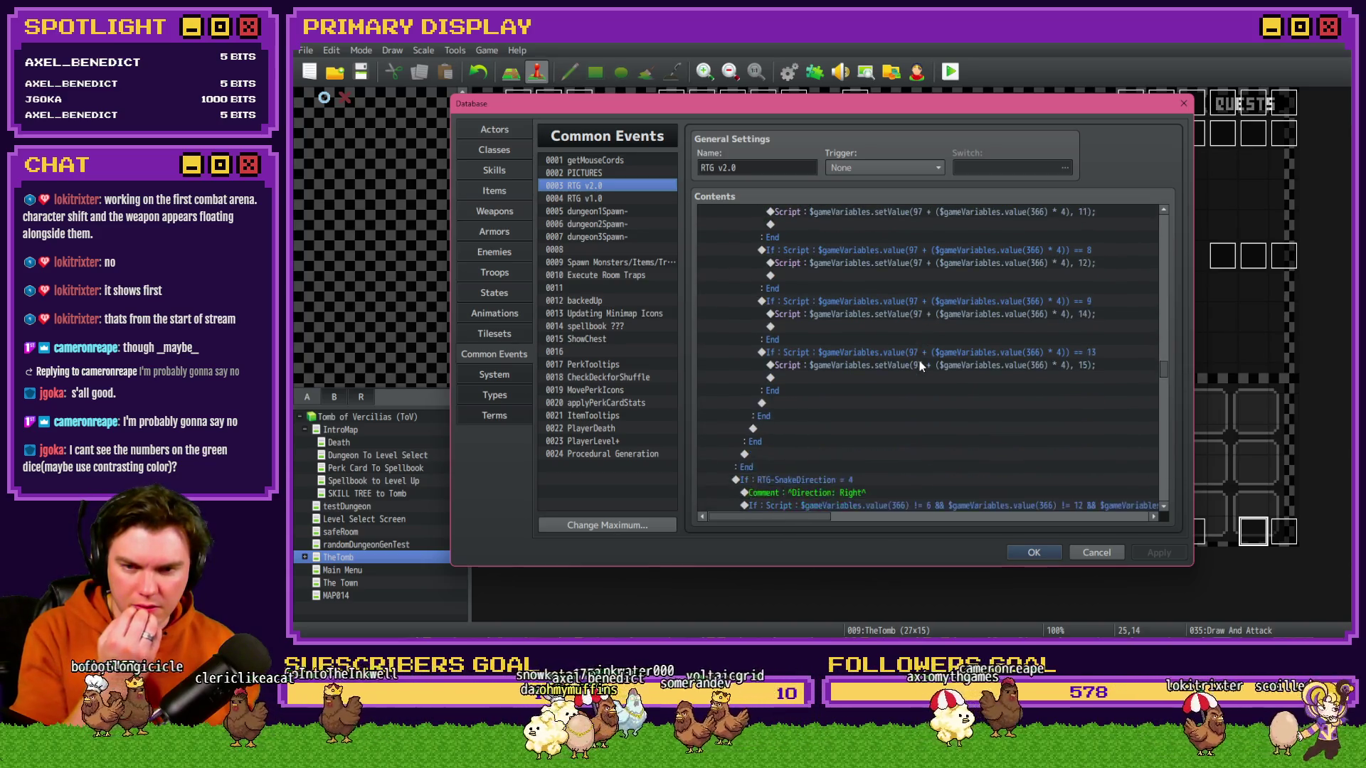
scroll(921, 365, "down", 10)
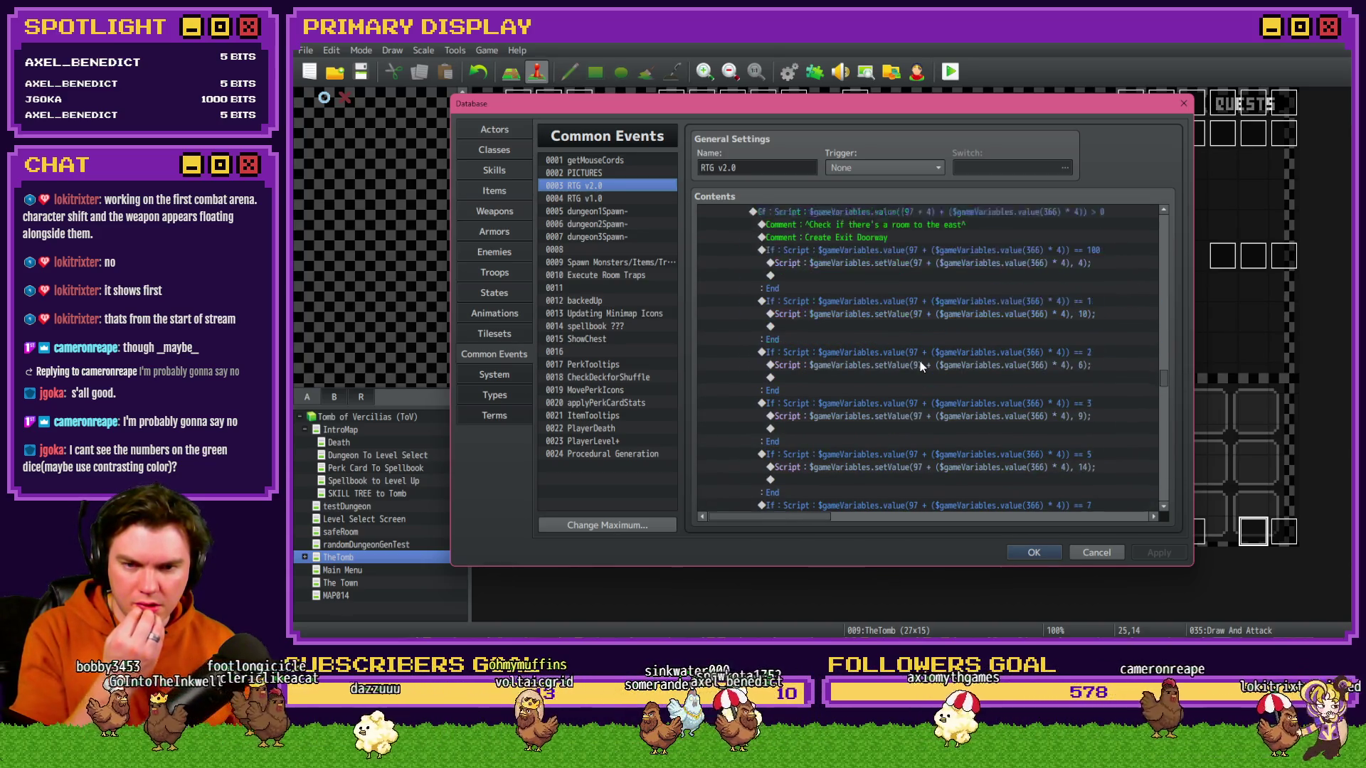
scroll(919, 366, "down", 10)
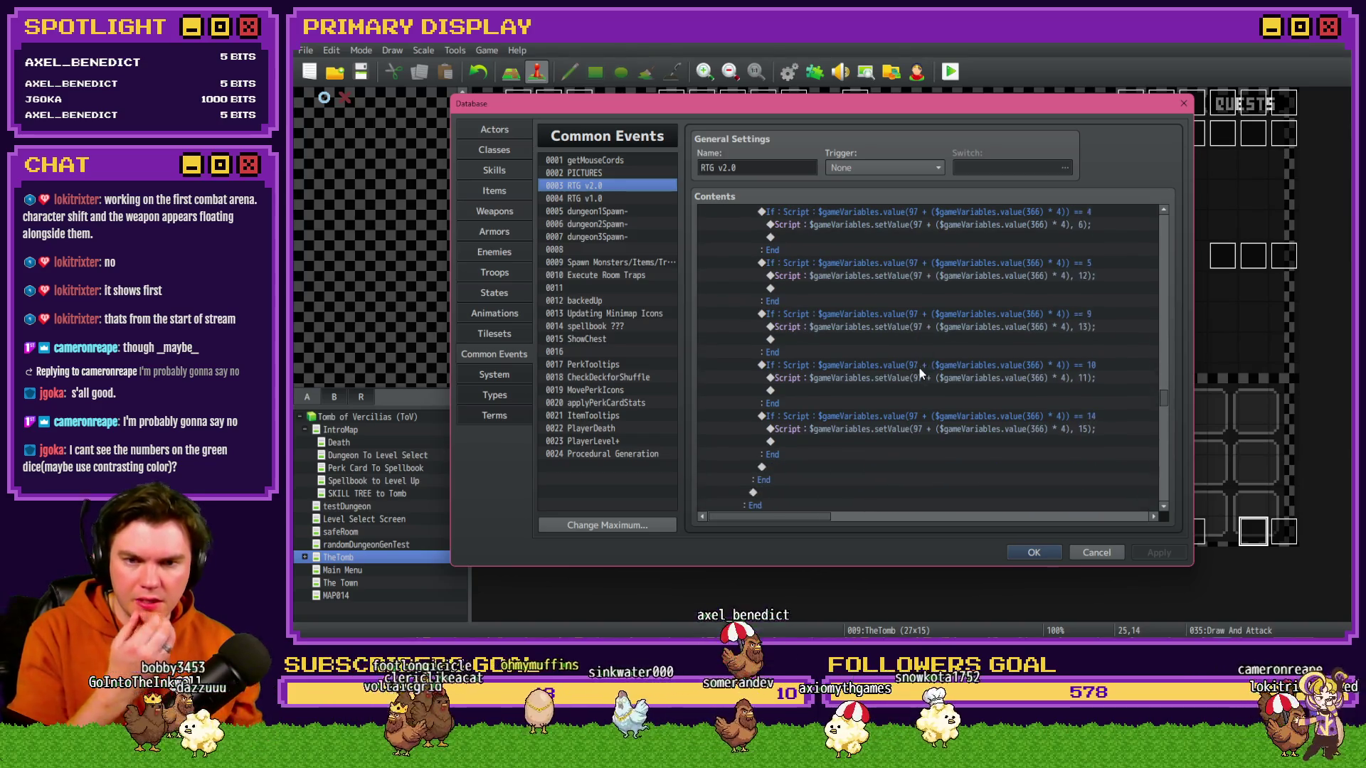
scroll(919, 364, "down", 10)
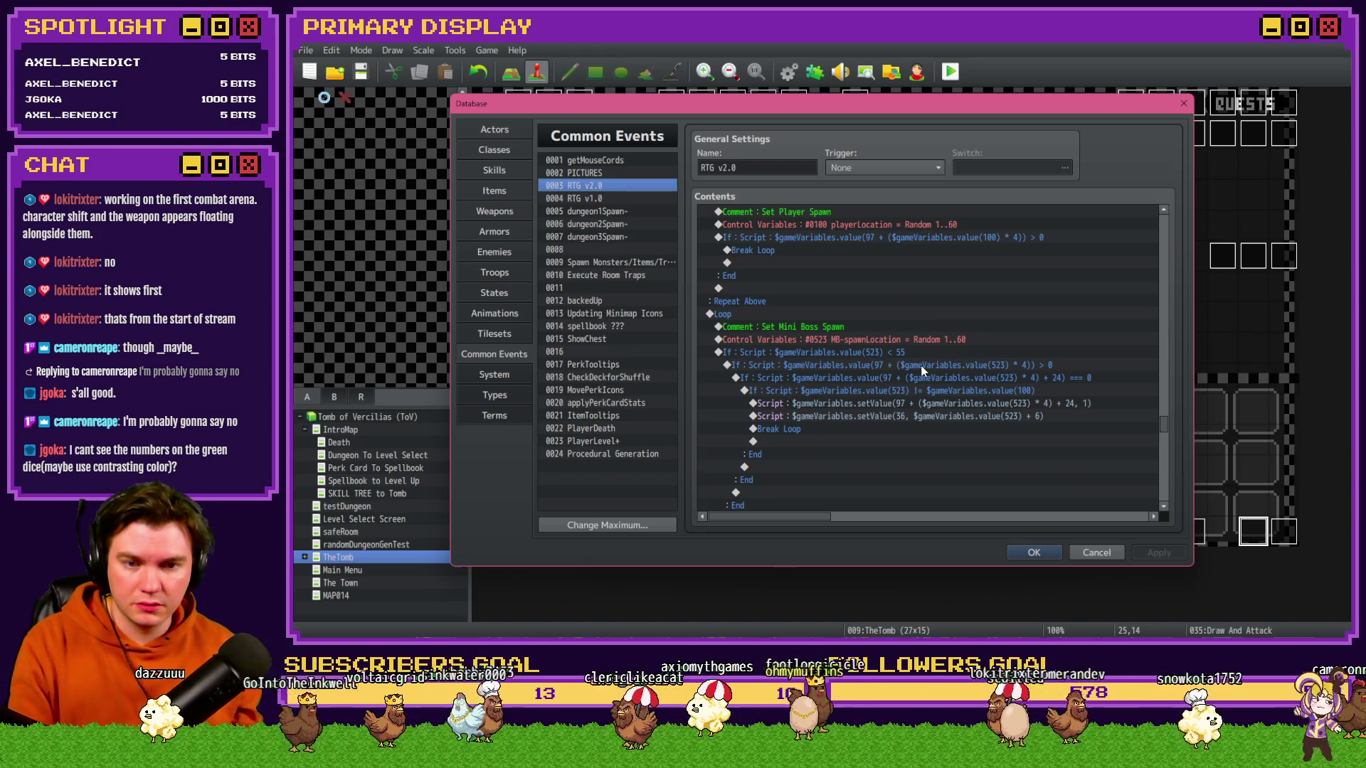
scroll(922, 369, "down", 10)
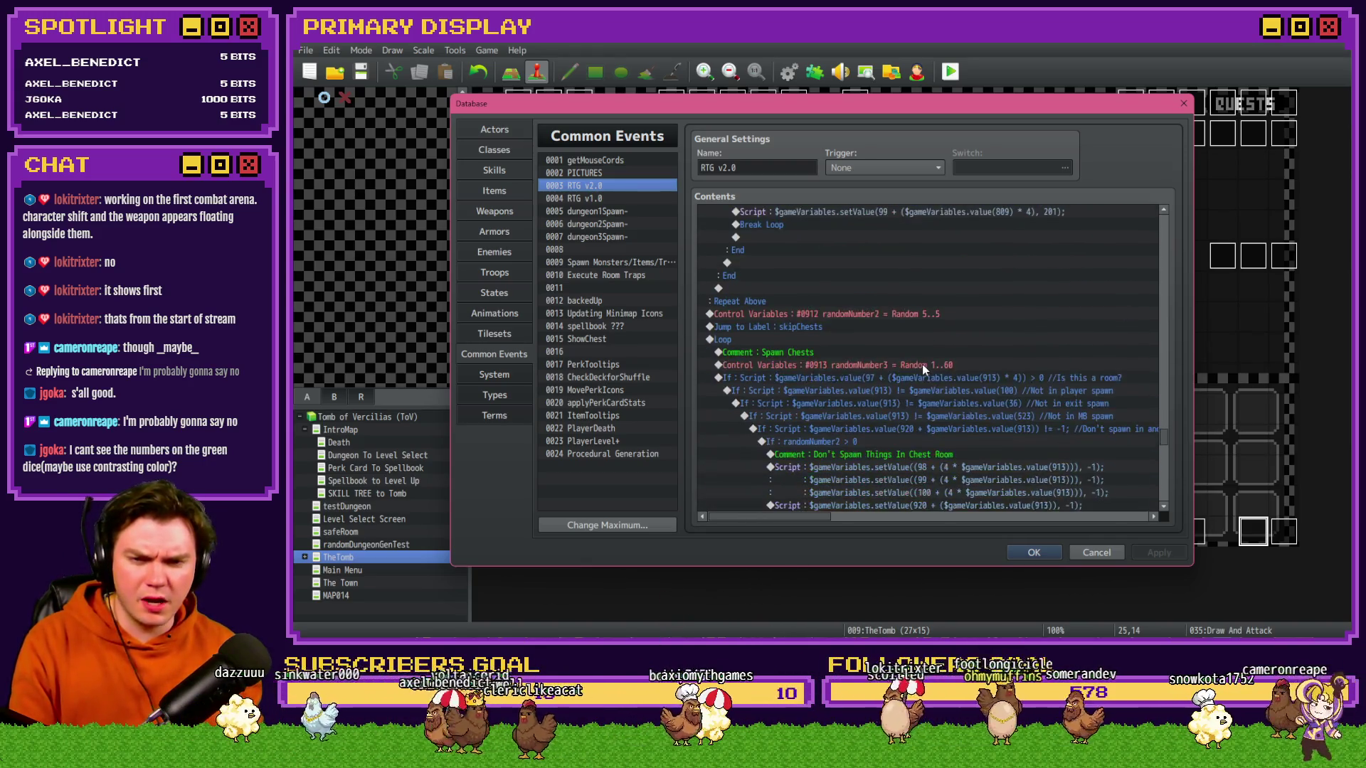
scroll(922, 366, "down", 5)
scroll(922, 374, "down", 10)
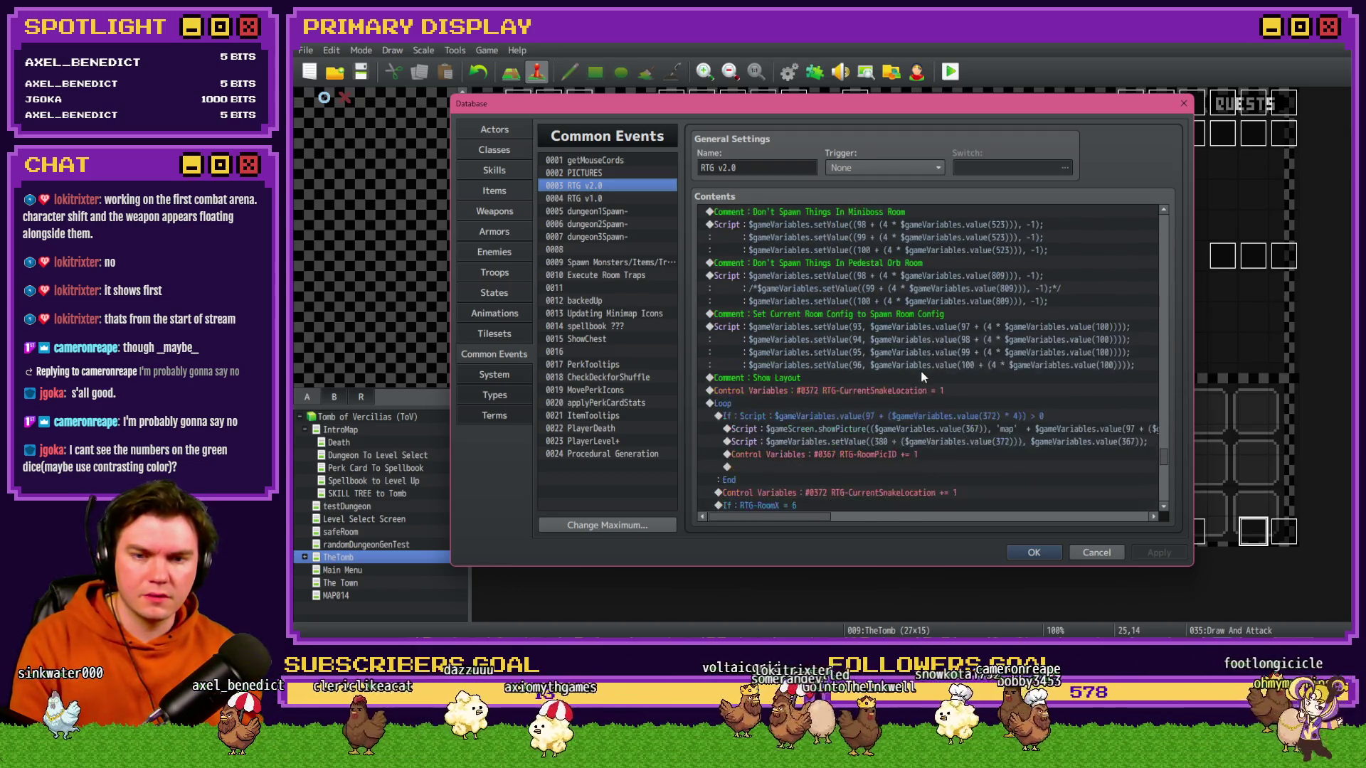
scroll(922, 377, "down", 3)
scroll(922, 377, "down", 12)
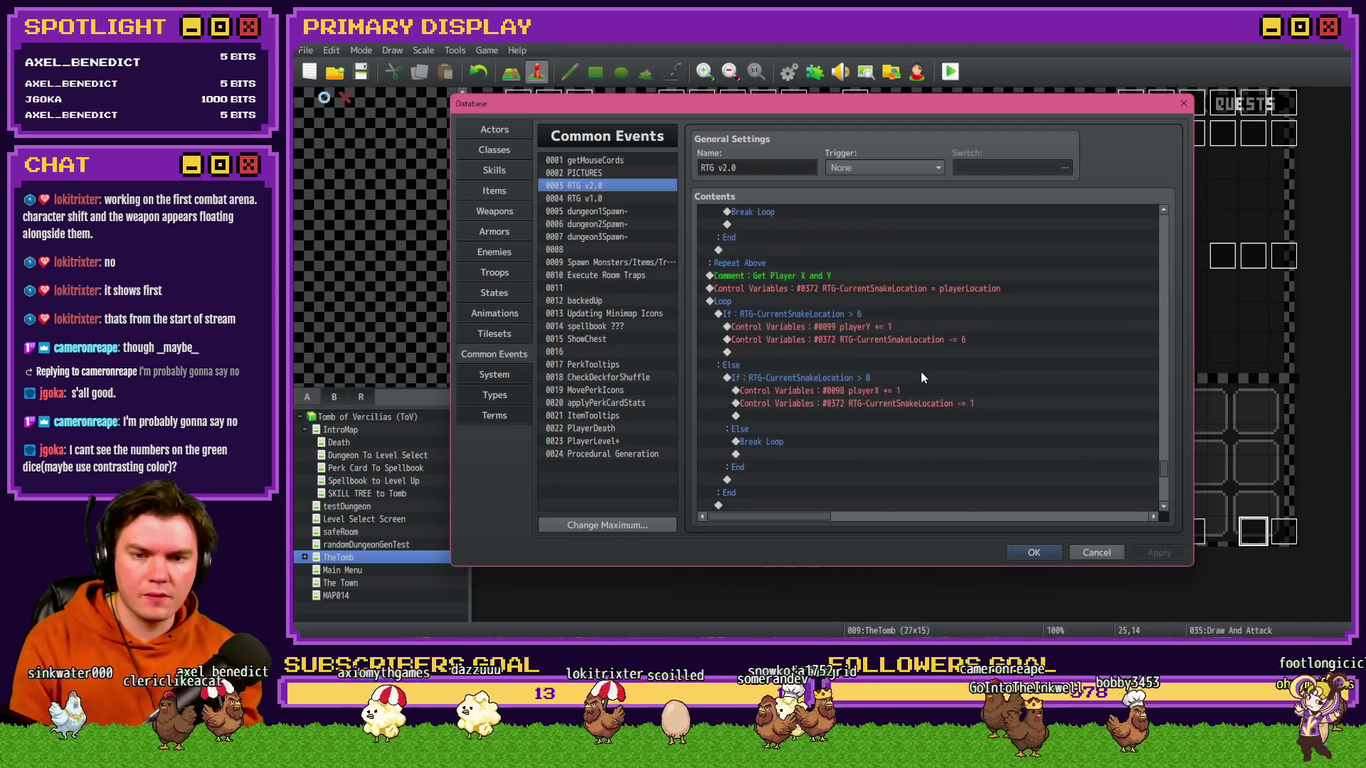
scroll(922, 378, "down", 6)
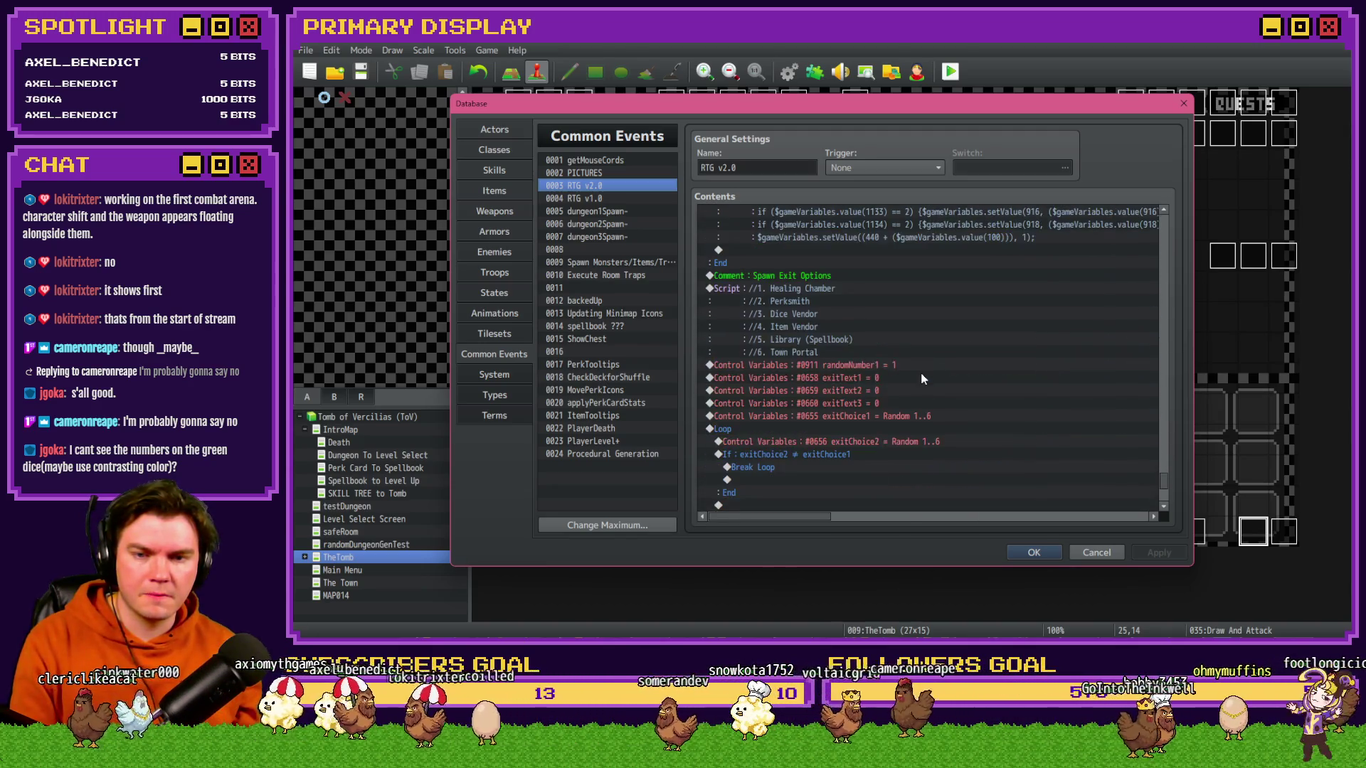
scroll(922, 378, "down", 8)
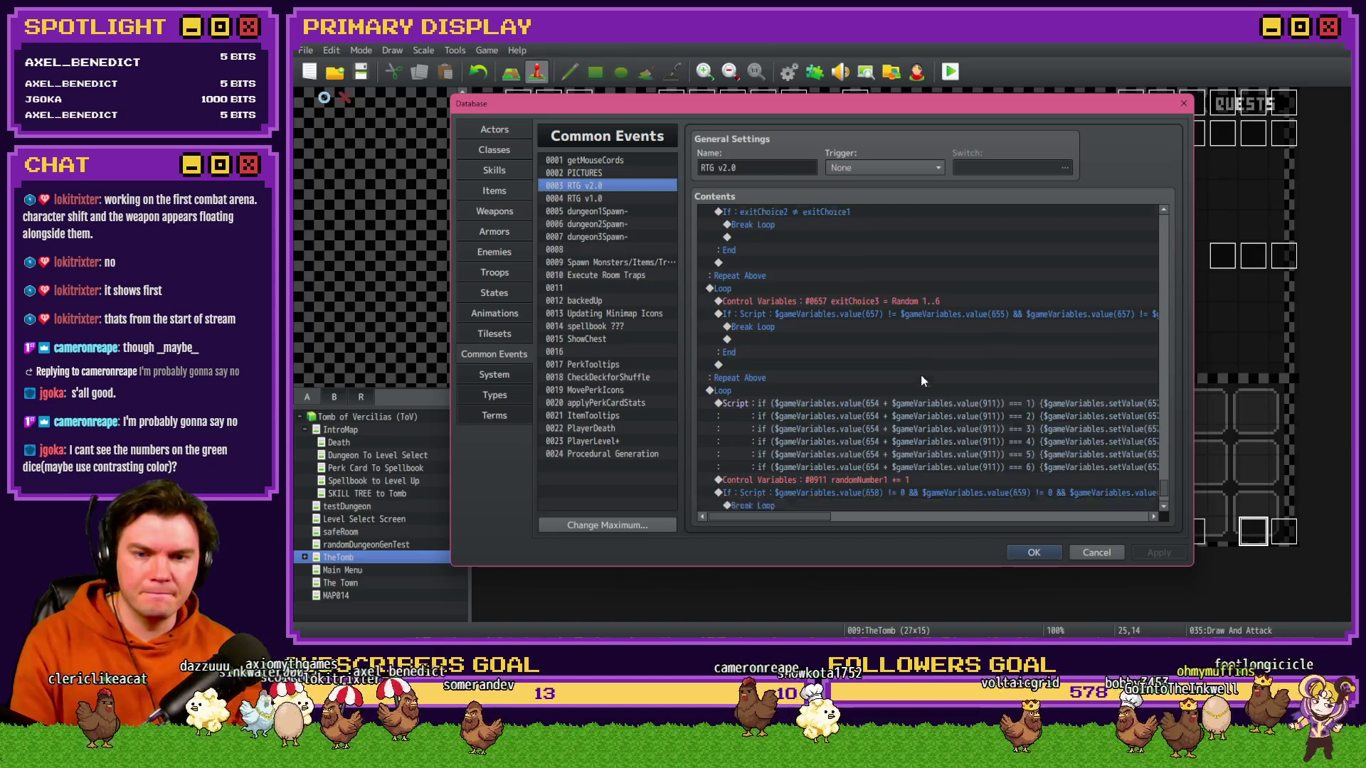
scroll(922, 379, "down", 1)
key("Escape")
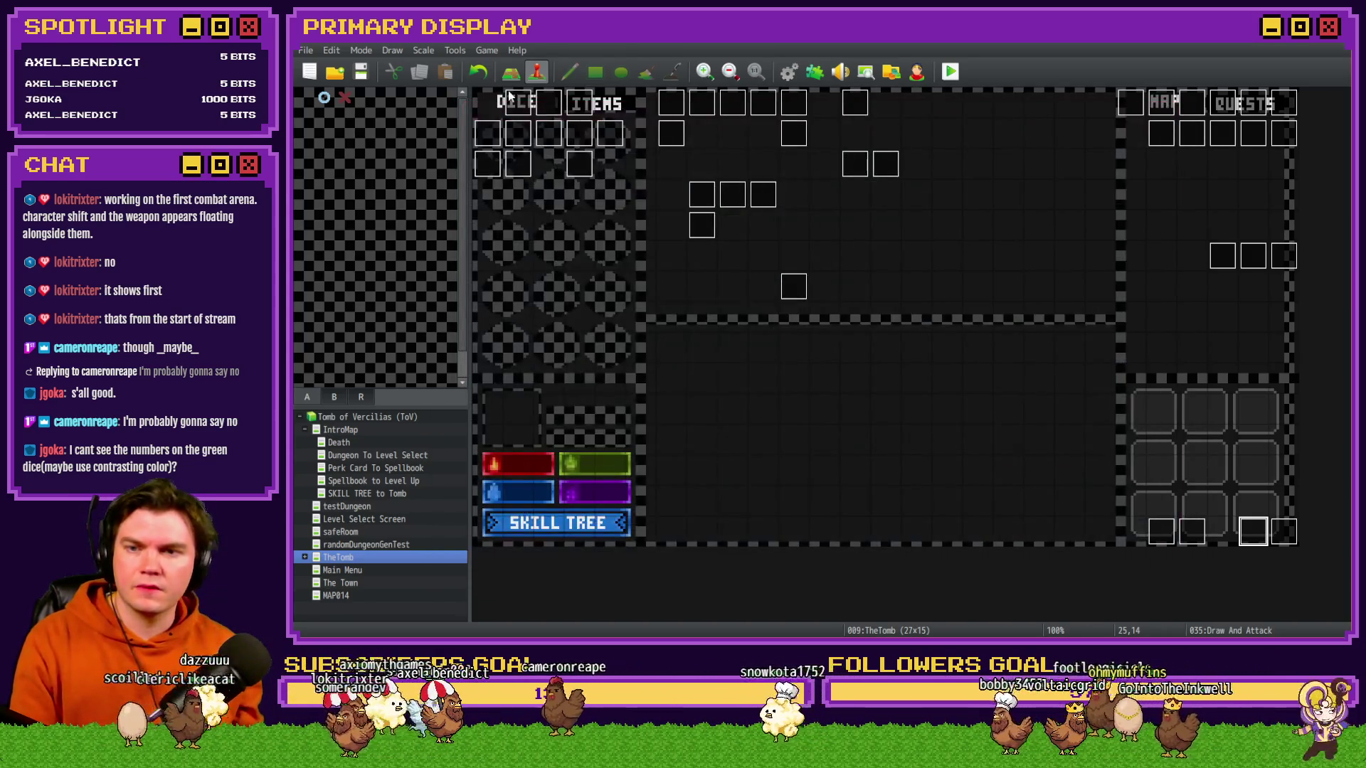
double_click(571, 154)
scroll(849, 352, "down", 4)
scroll(851, 361, "down", 15)
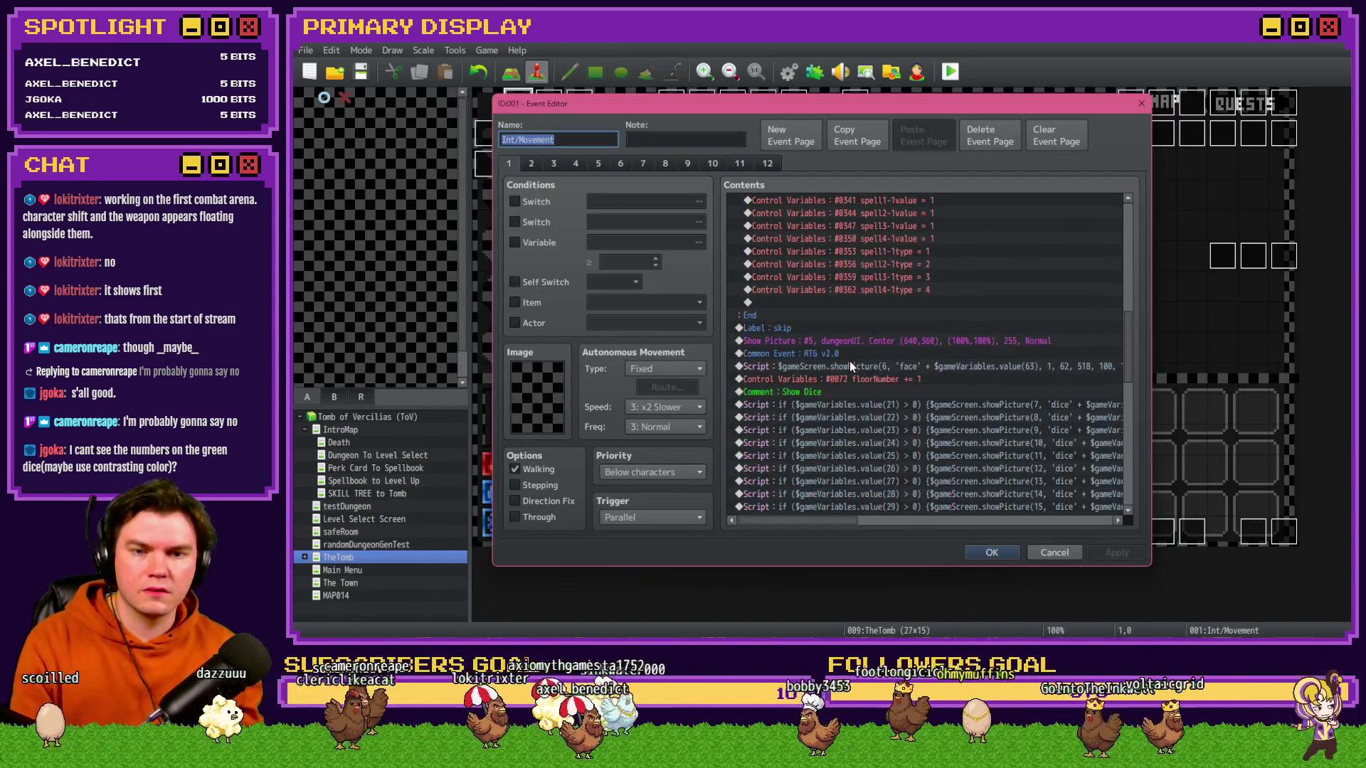
scroll(851, 365, "down", 2)
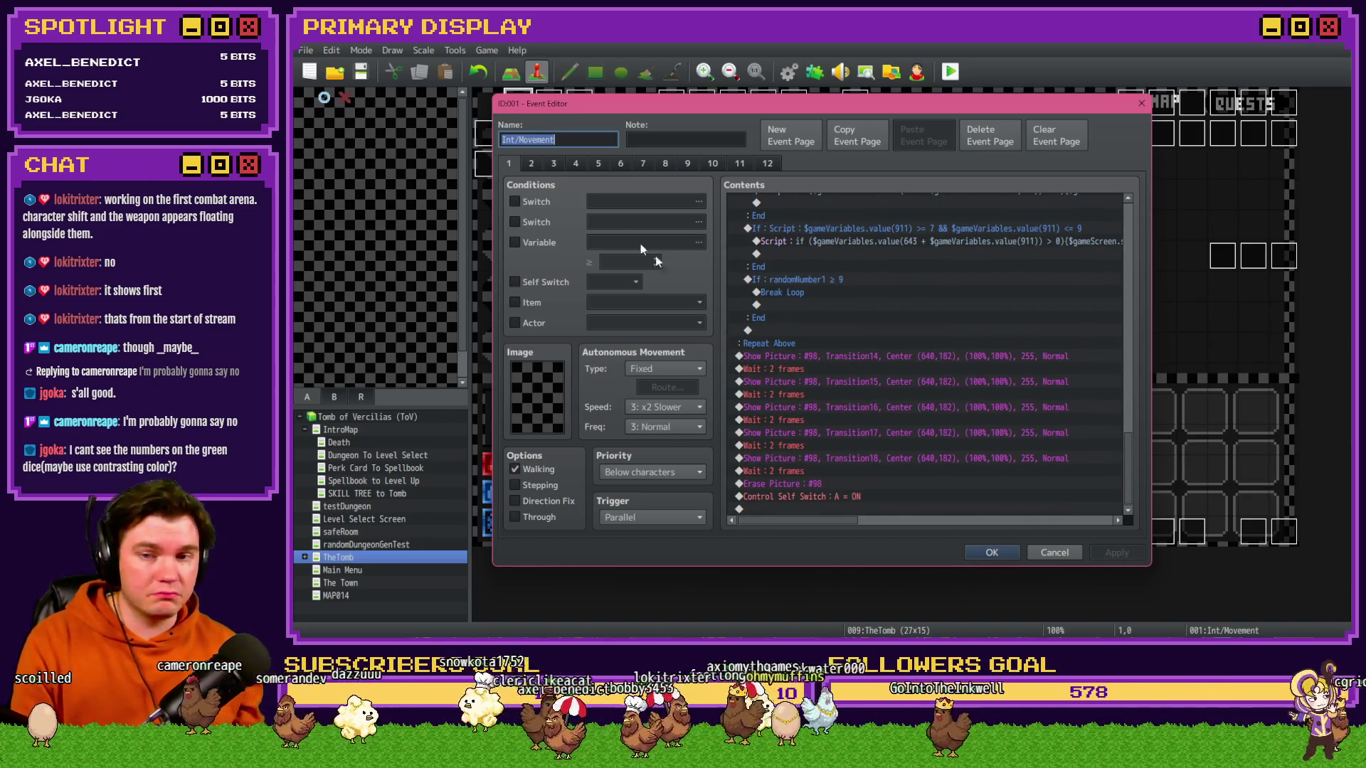
left_click(530, 164)
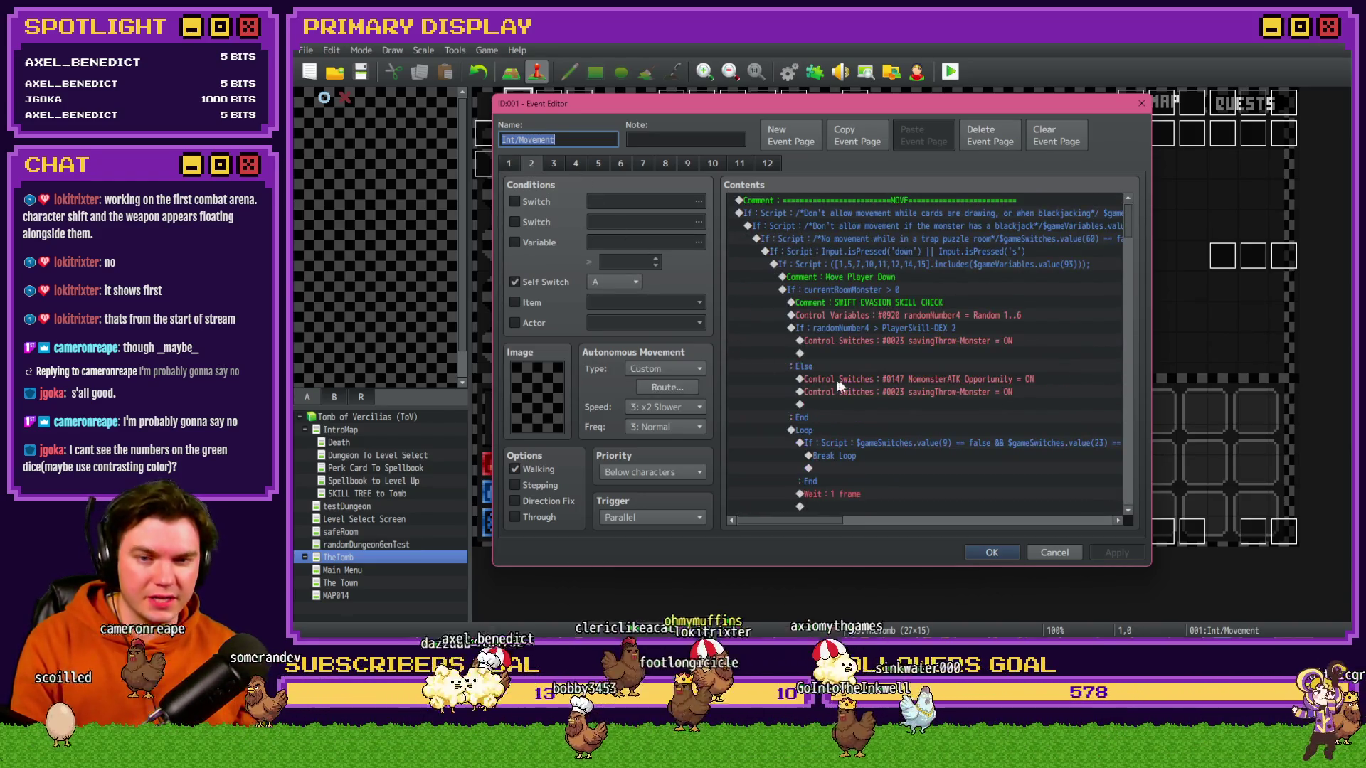
double_click(849, 265)
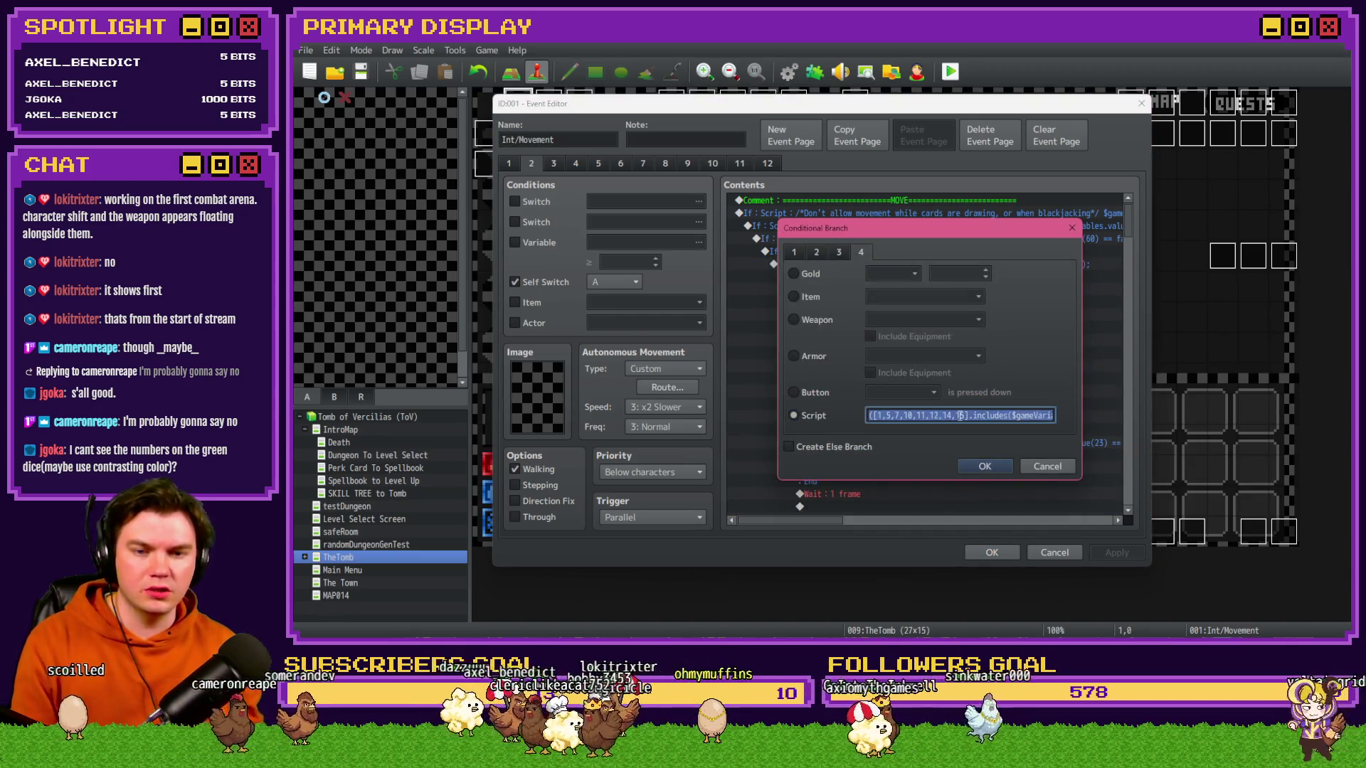
left_click(1048, 467)
left_click(1053, 554)
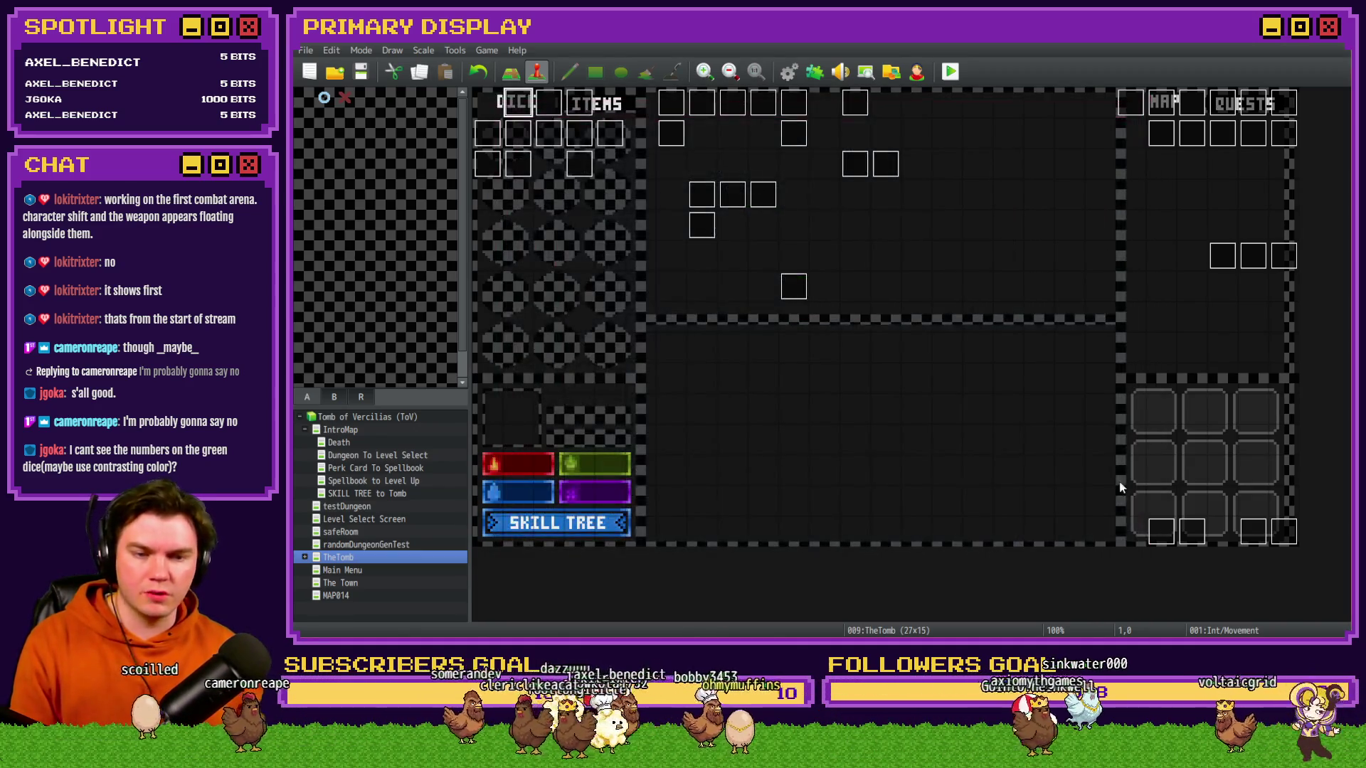
double_click(1253, 532)
- Open the If Script $gameVariables.value(1140) branch on the event's second page for editing
left_click(530, 163)
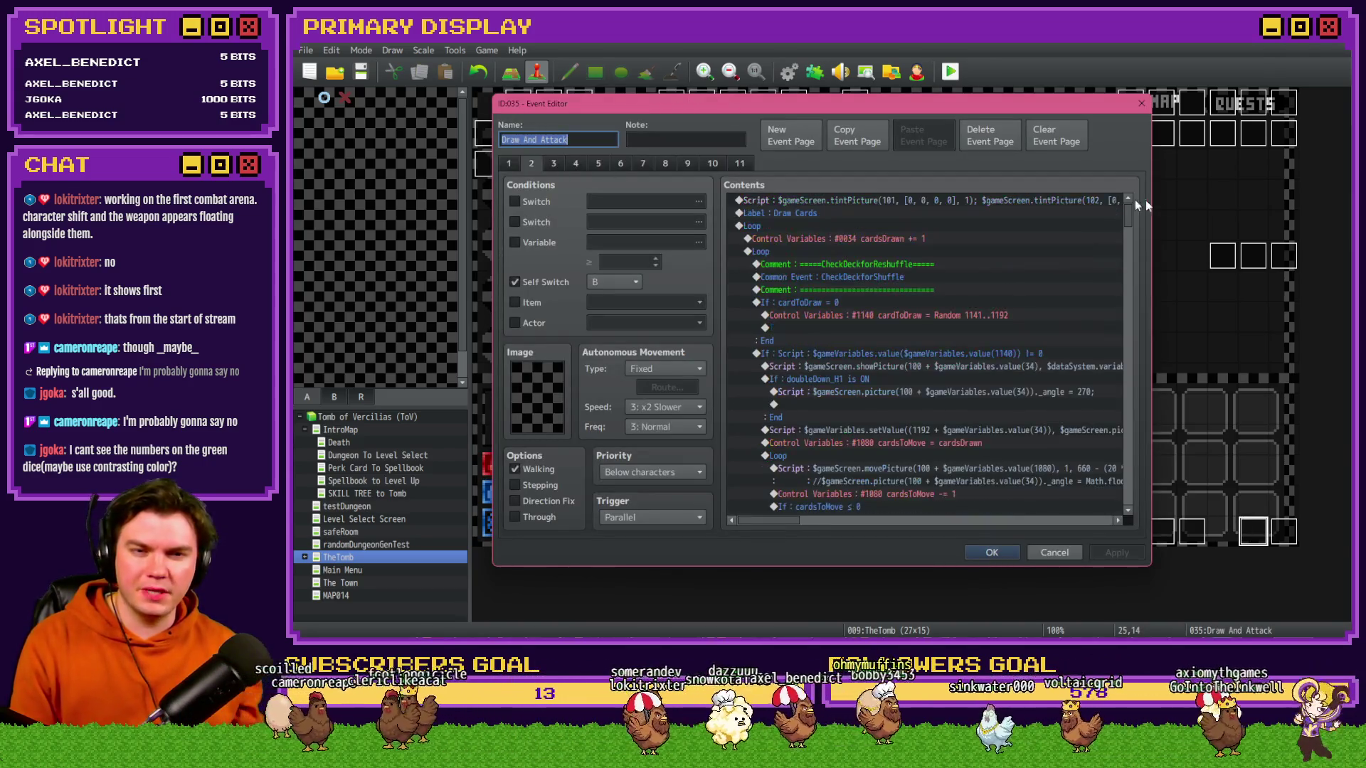
mouse_move(1123, 213)
left_mouse_down()
mouse_move(1133, 493)
mouse_move(1135, 462)
left_mouse_up()
left_click(911, 356)
double_click(910, 358)
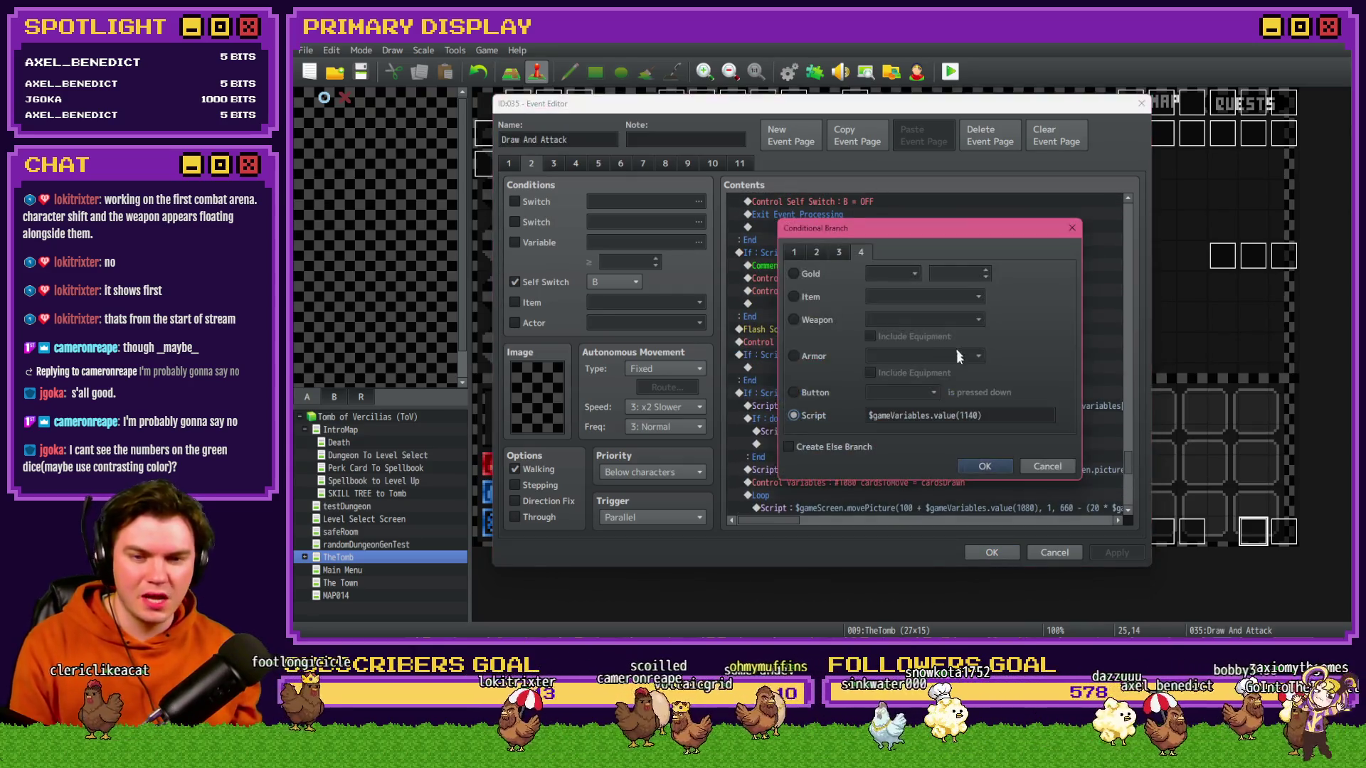
- Paste the includes() card-list check, pointing it at variable 1140 with the list [1,]
key("ctrl+v")
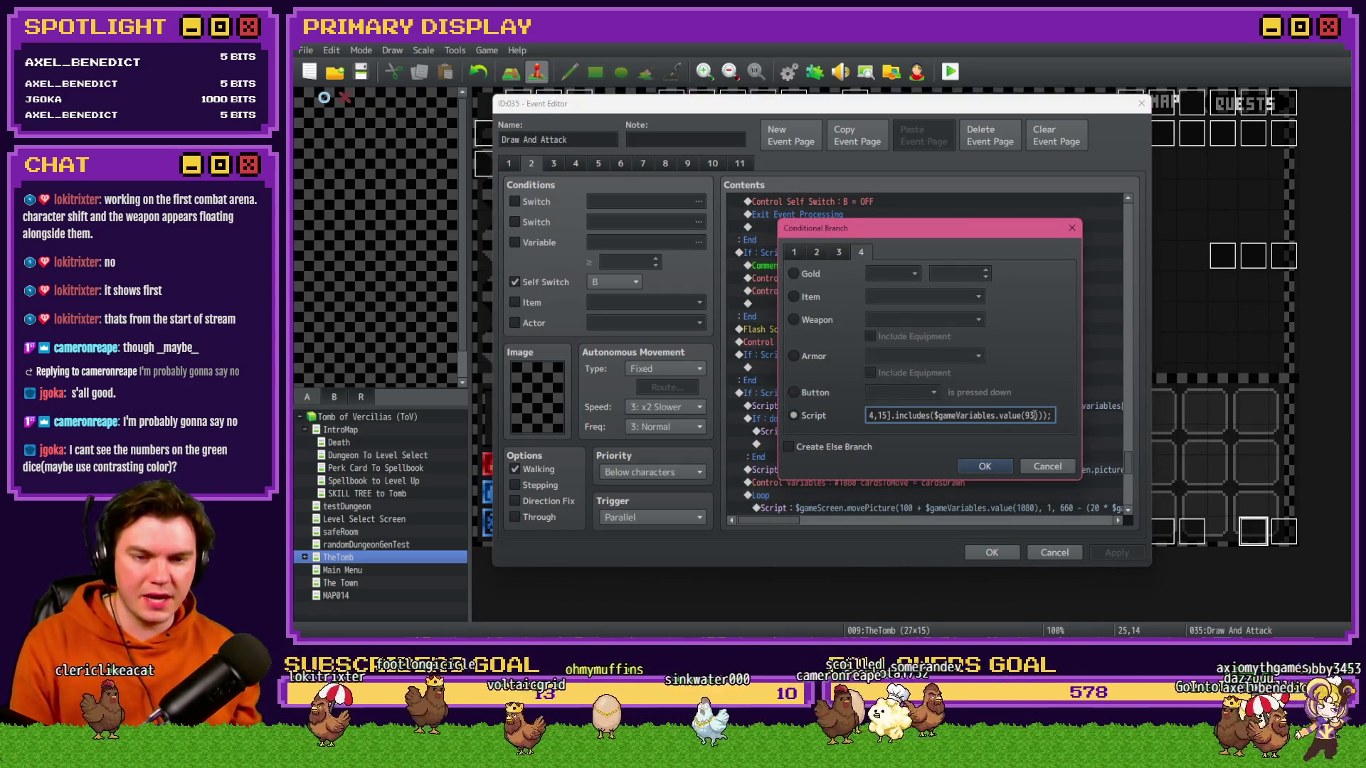
key("BackSpace")
key("BackSpace")
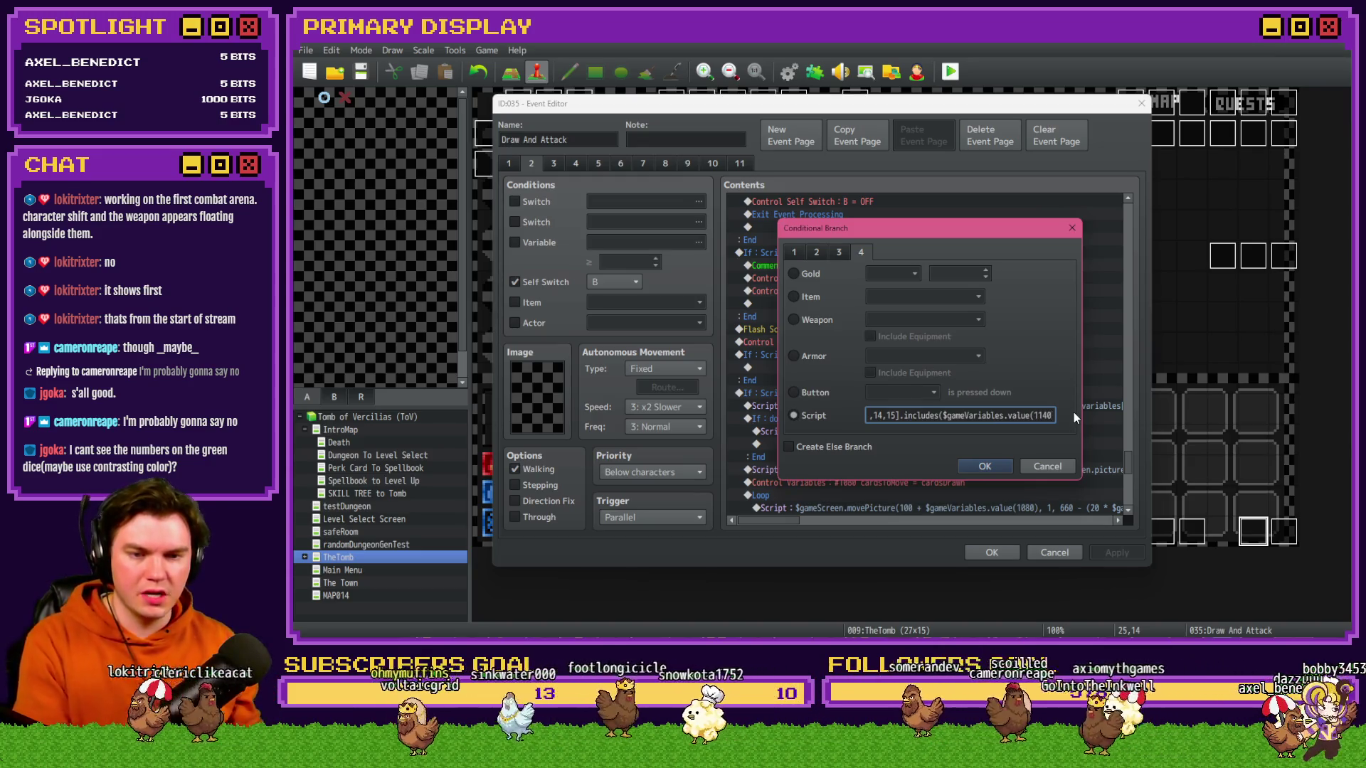
left_click_drag(938, 417, 872, 417)
left_click(891, 418)
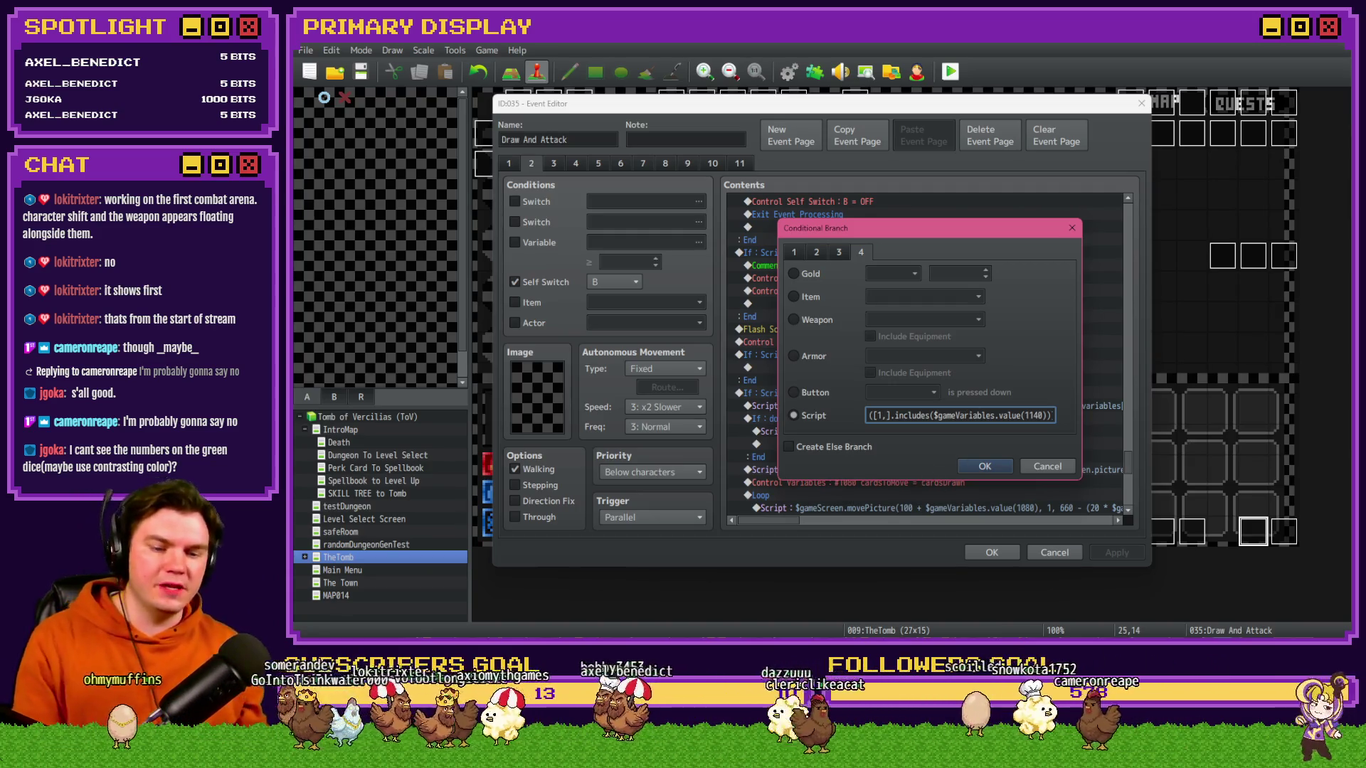
key("alt+Tab")
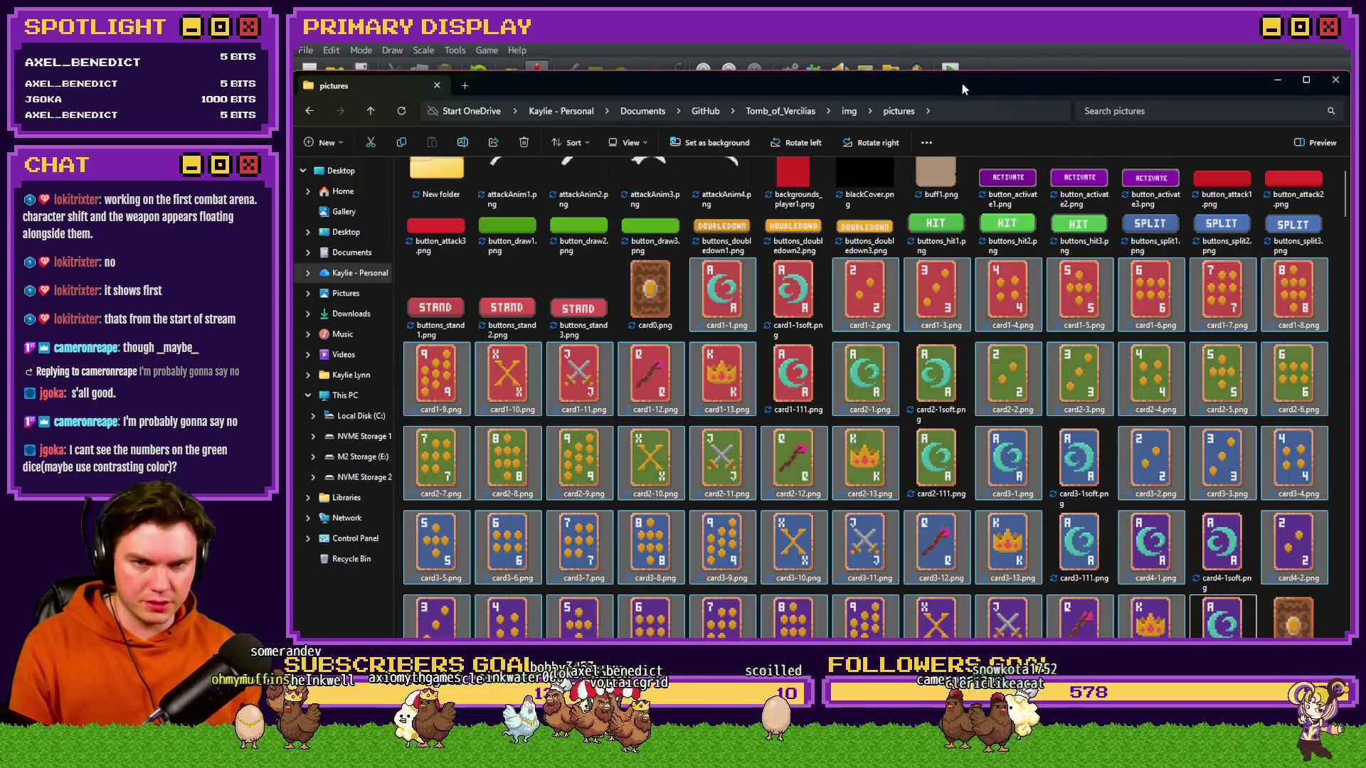
left_click(1027, 44)
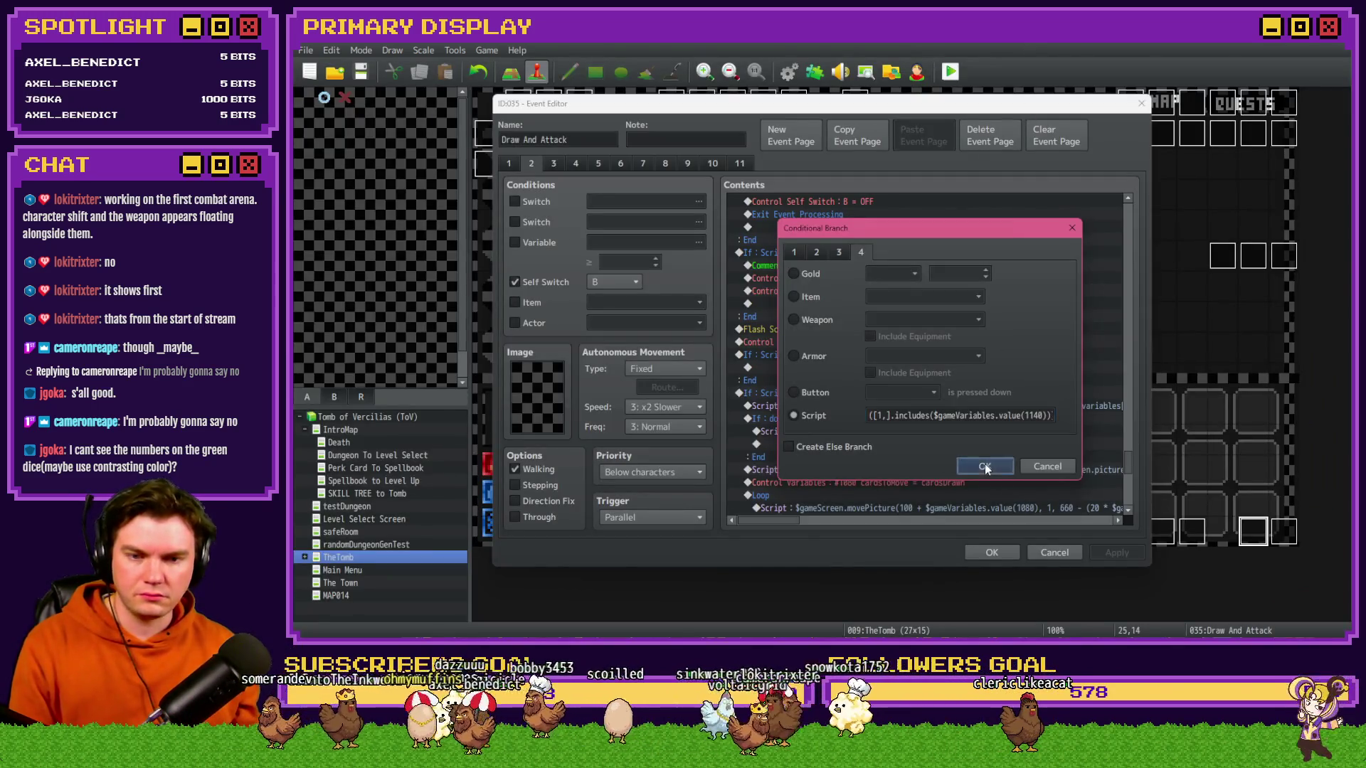
- Confirm the [1,] branch condition and show variables 1141–1160 in the page's variable selector
left_click(984, 464)
left_click(698, 243)
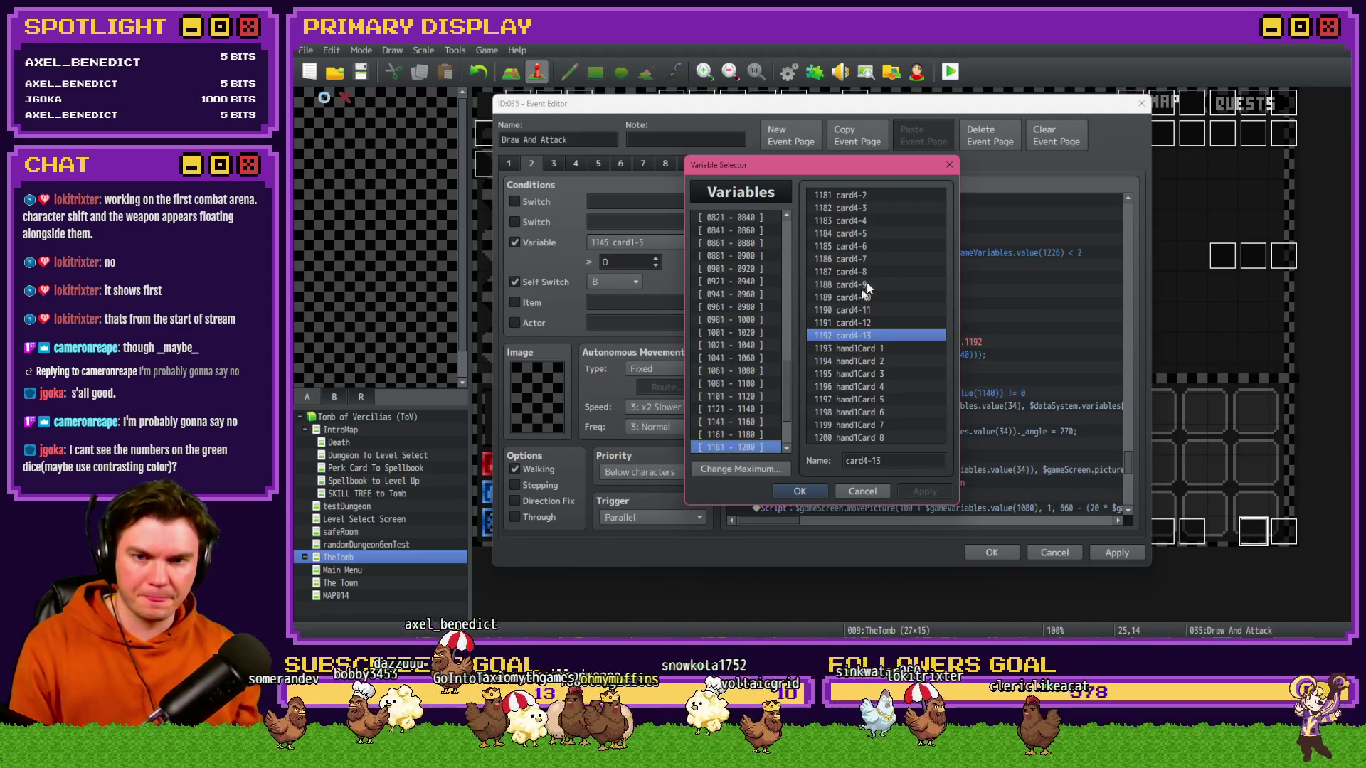
left_click(762, 442)
left_click(762, 429)
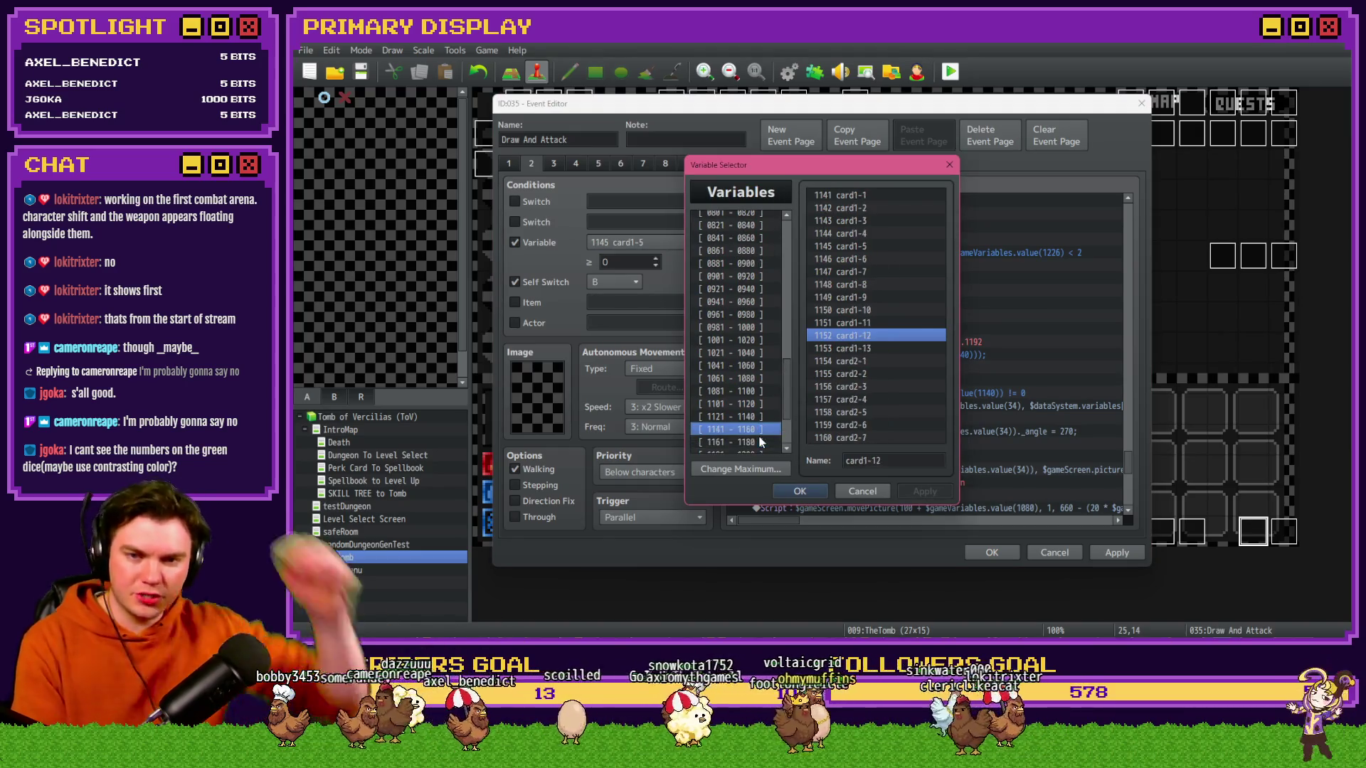